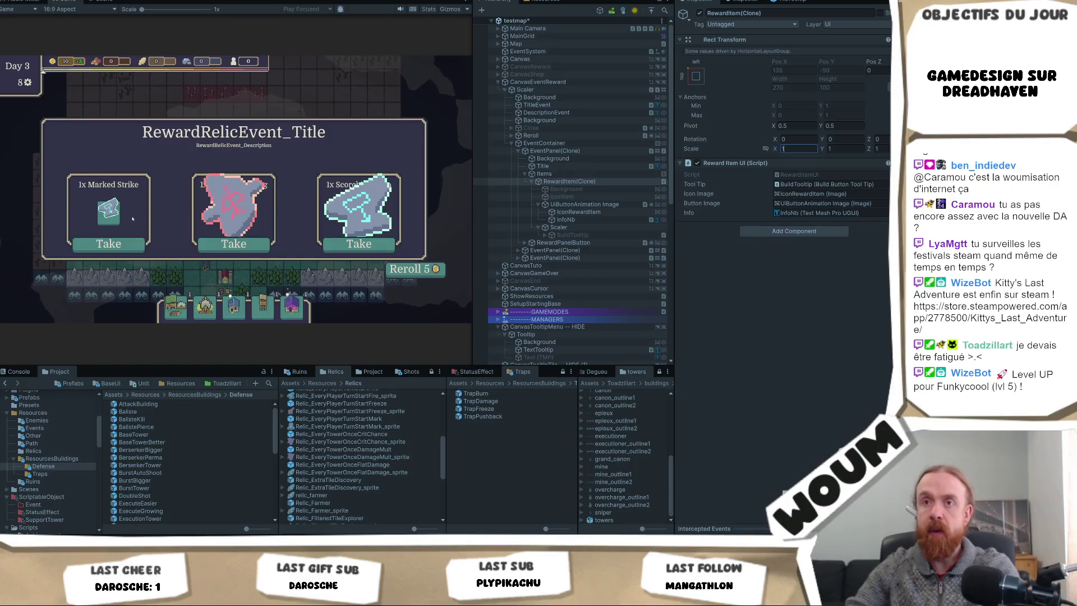
- Set the first RewardItem(Clone)'s Scale X to 0.3
double_click(798, 147)
type("0.25")
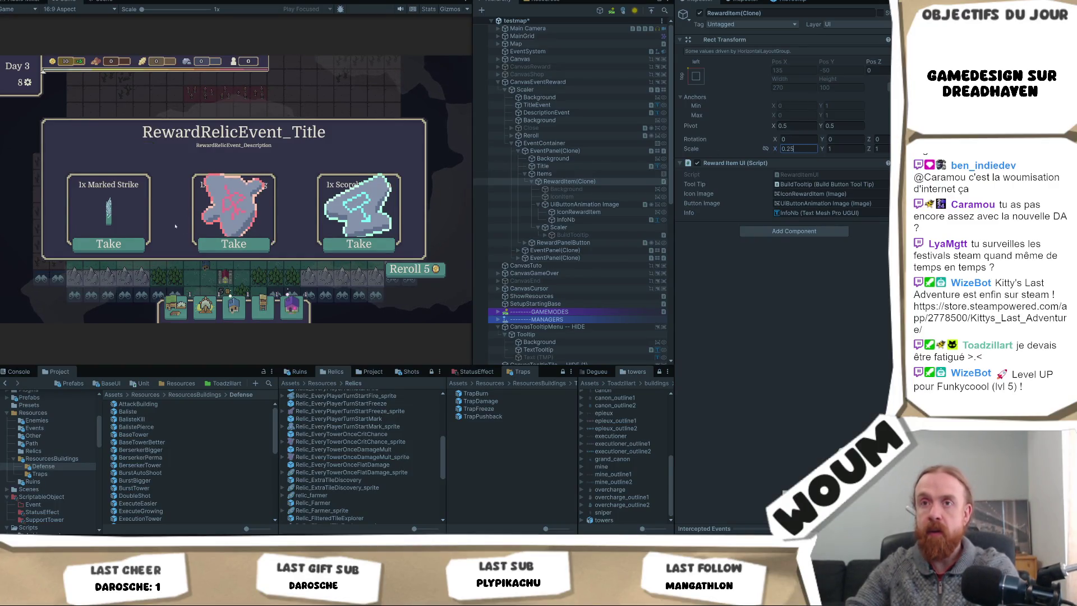
key("Return")
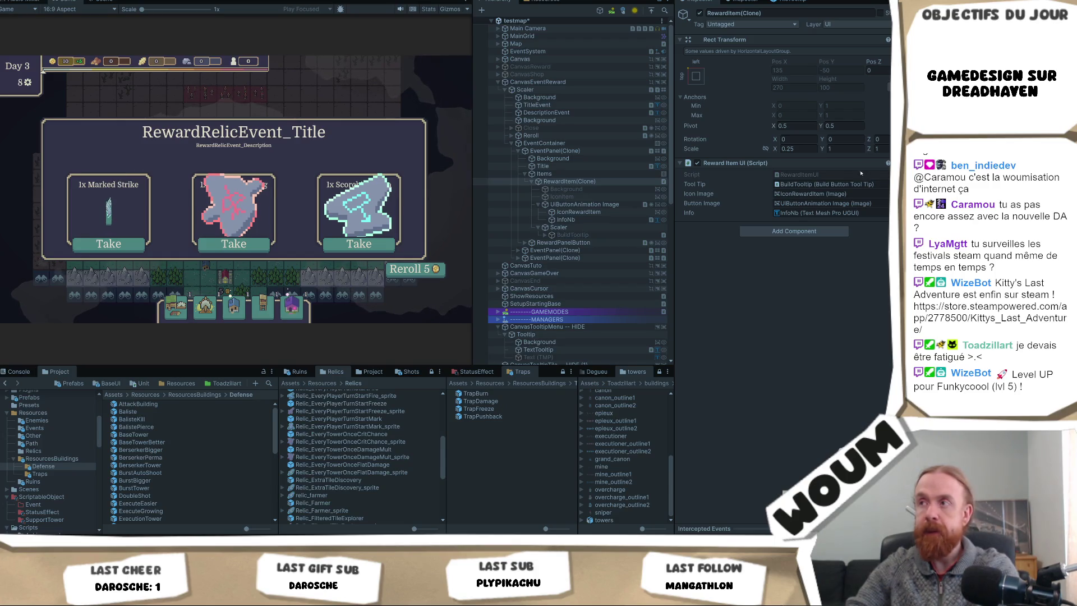
type("0")
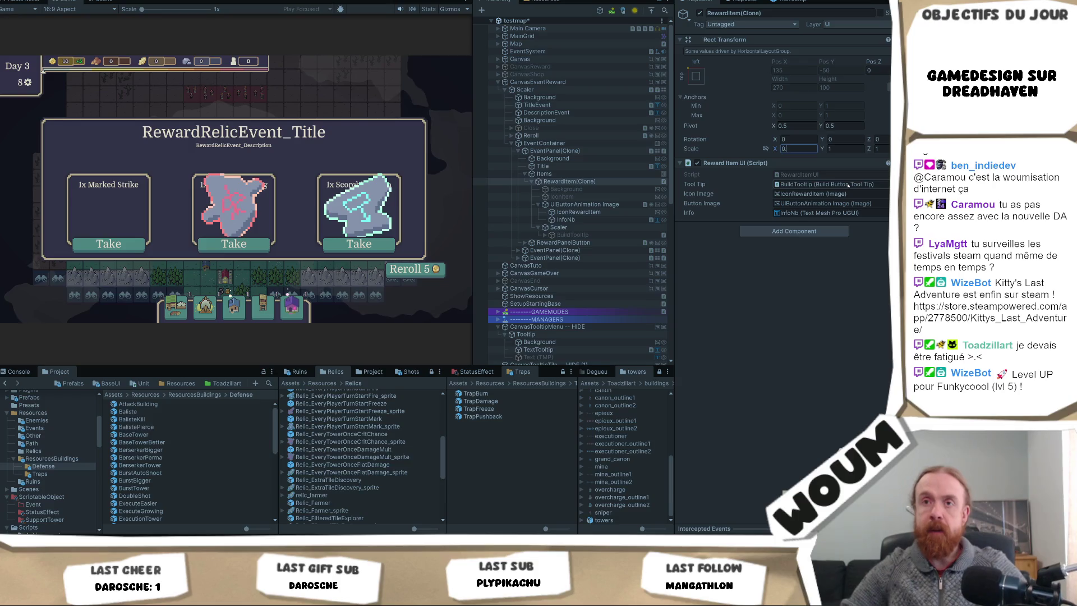
type(".3")
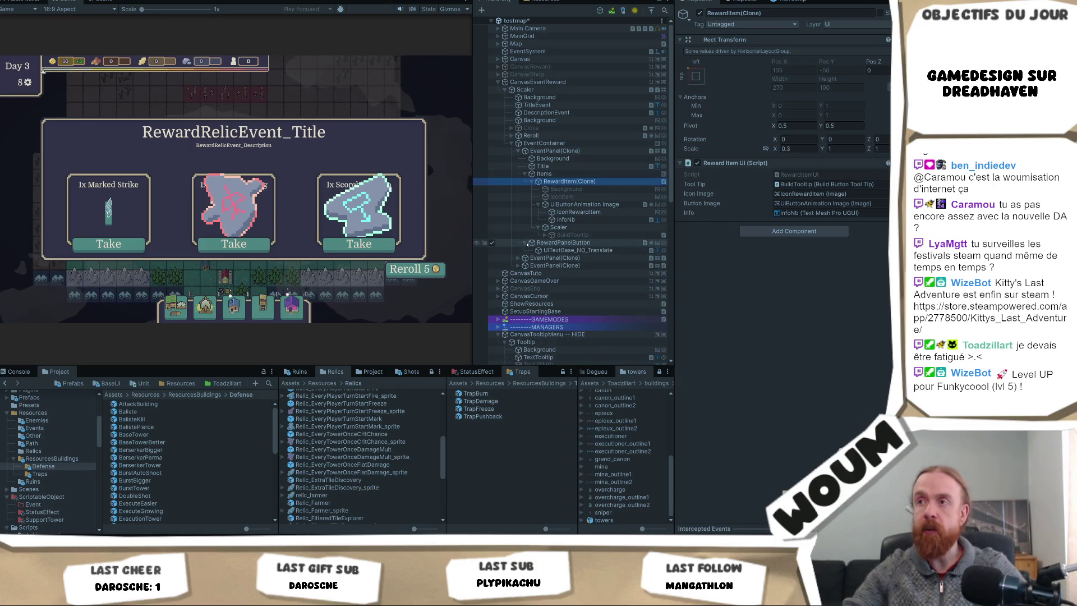
- Expand RewardPanelButton and the second EventPanel(Clone) to select its RewardItem(Clone)
left_click(525, 243)
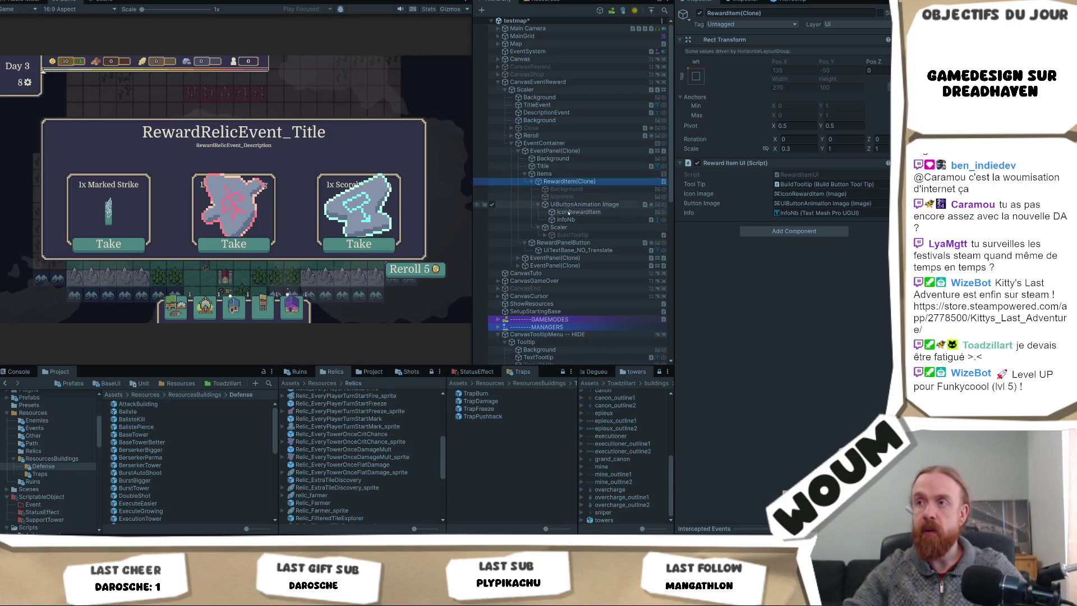
left_click(518, 258)
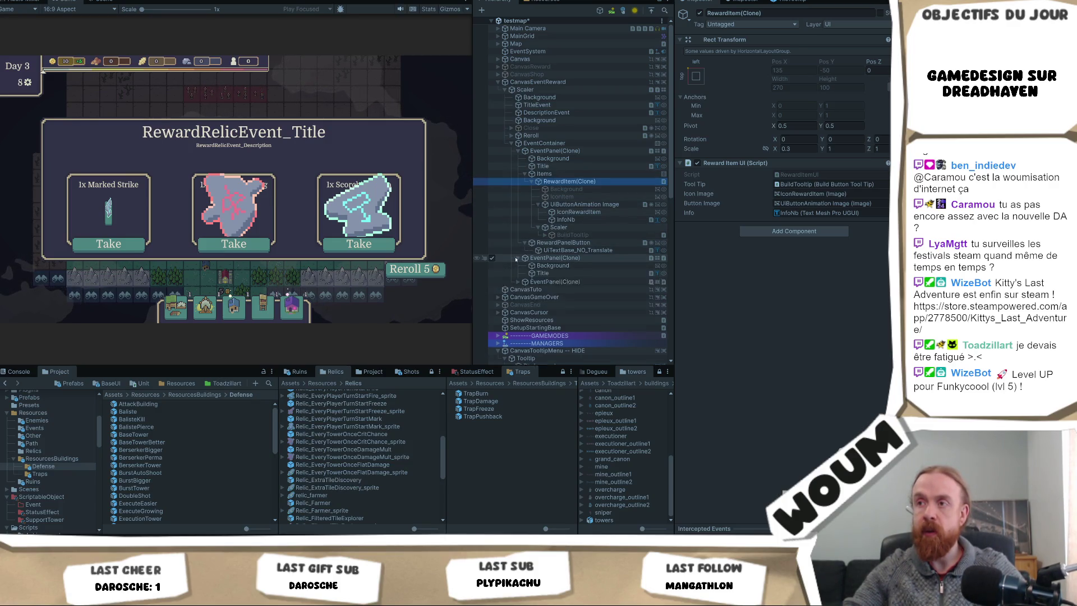
left_click(525, 280)
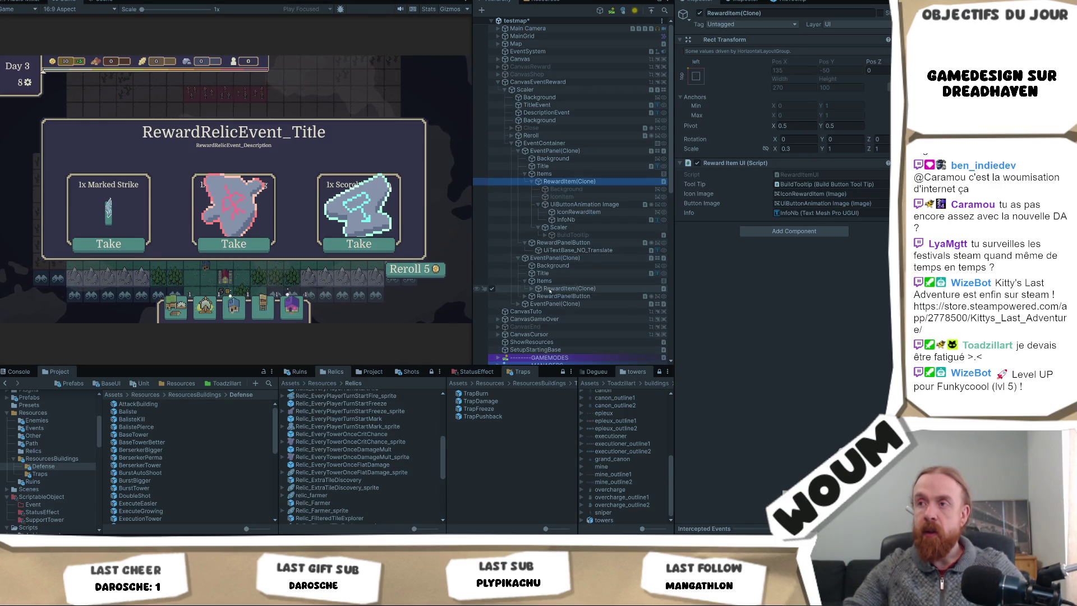
left_click(550, 288)
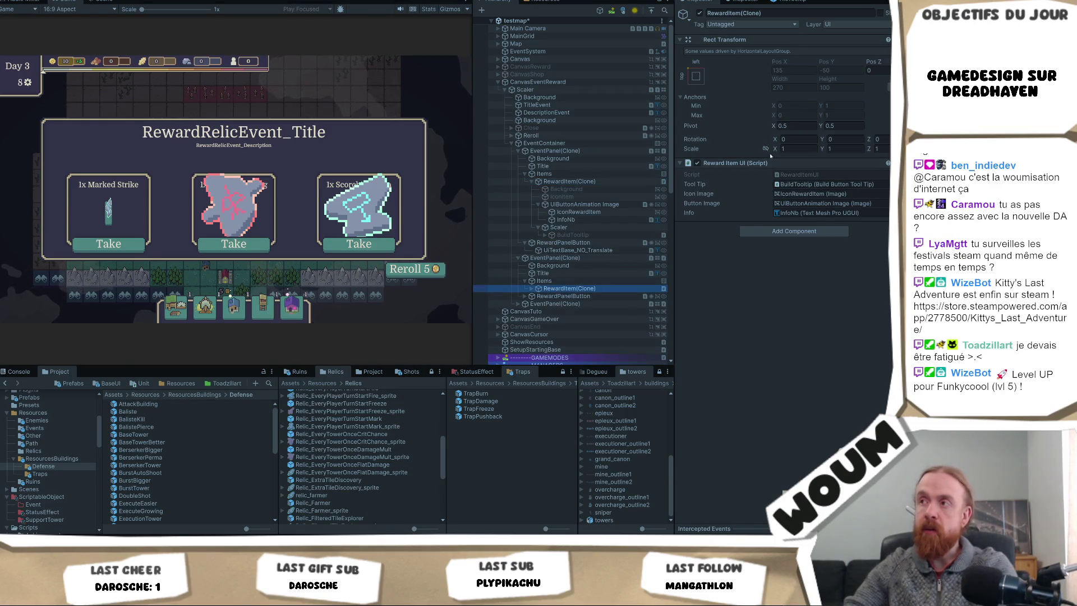
- Set the second RewardItem(Clone)'s scale to 0.33
left_click(803, 148)
type("0.25")
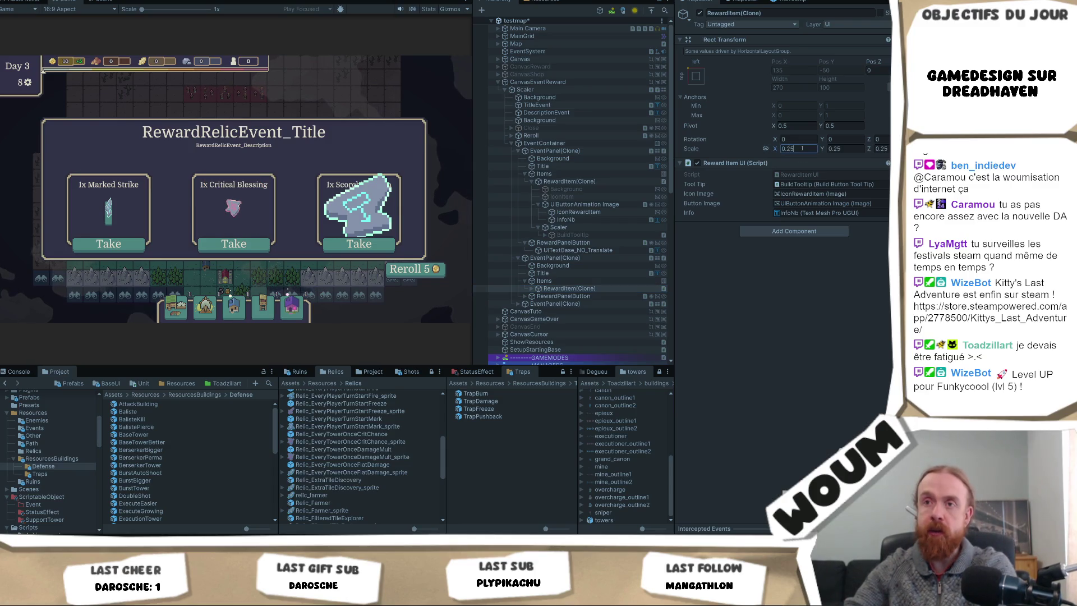
right_click(803, 148)
left_click(802, 148)
type("0")
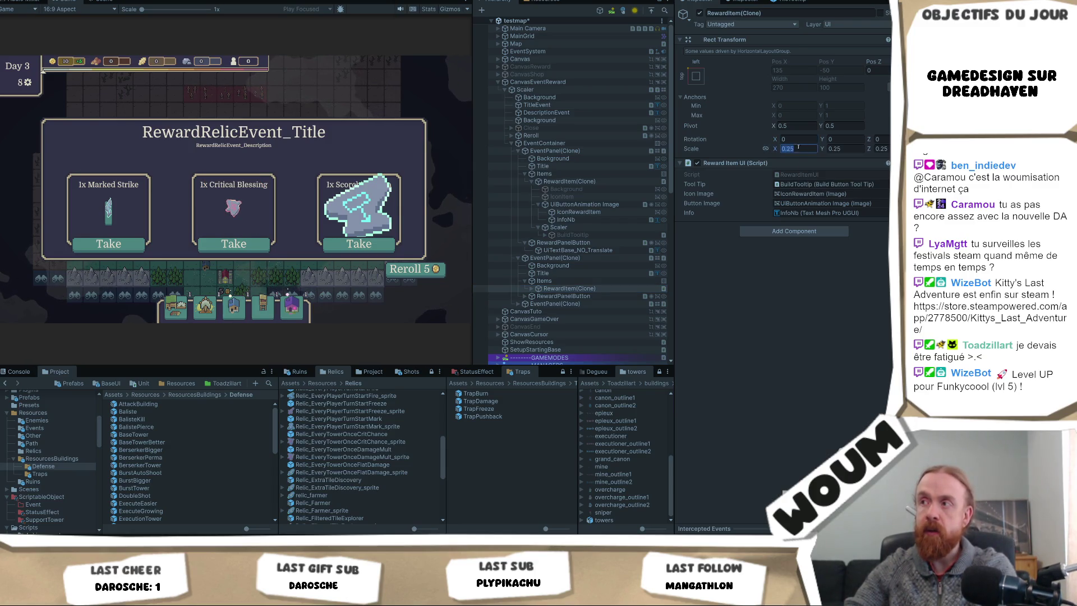
type(".33")
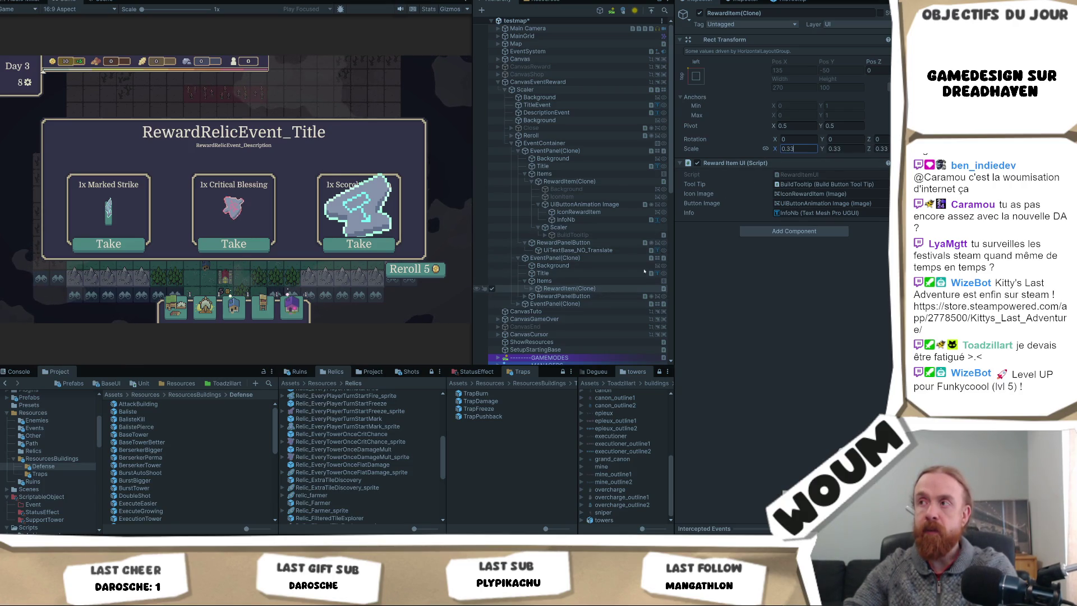
key("Return")
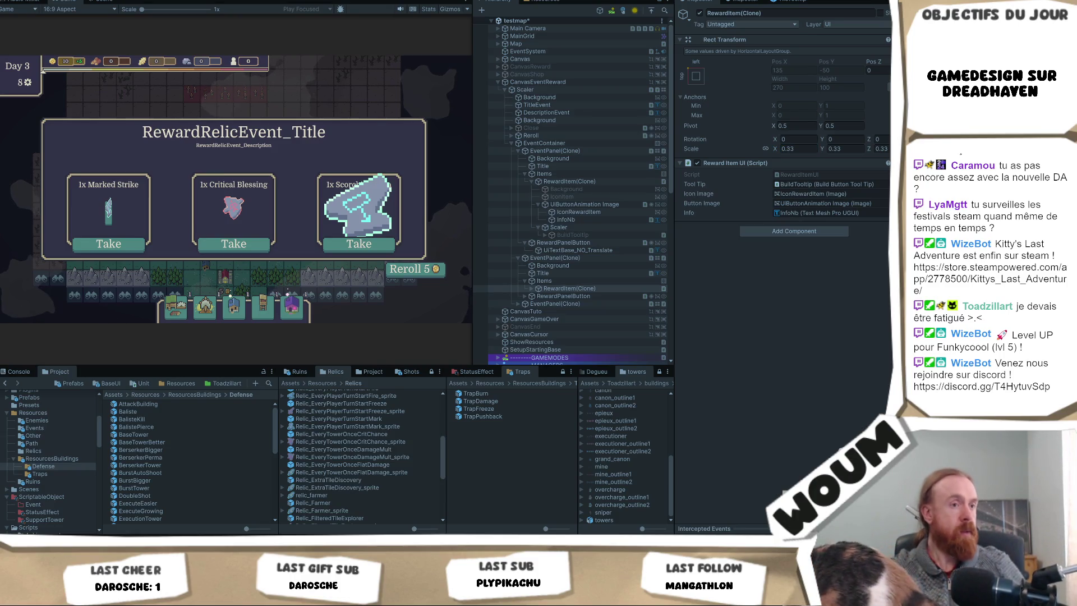
- Reroll the relic offers and take Frost Aura to reach the New Constructions Kit event
left_click(409, 274)
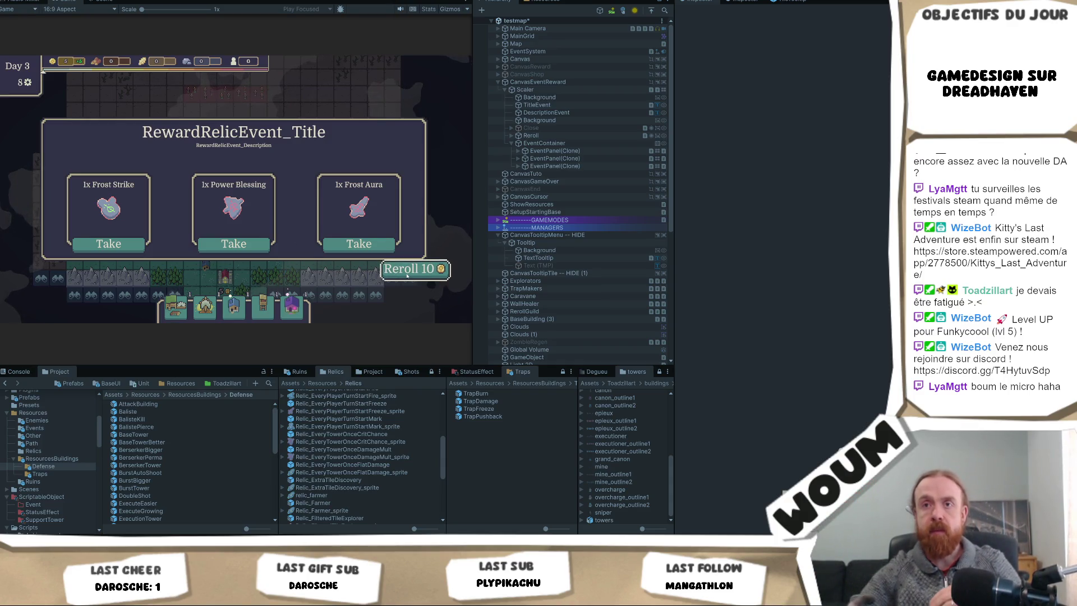
left_click(366, 244)
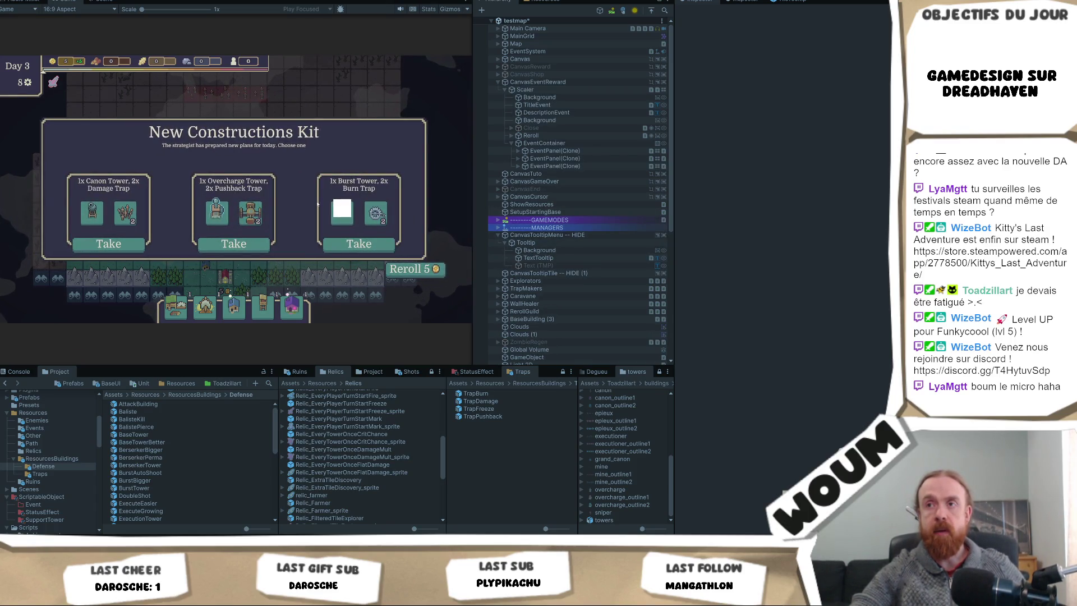
mouse_move(353, 218)
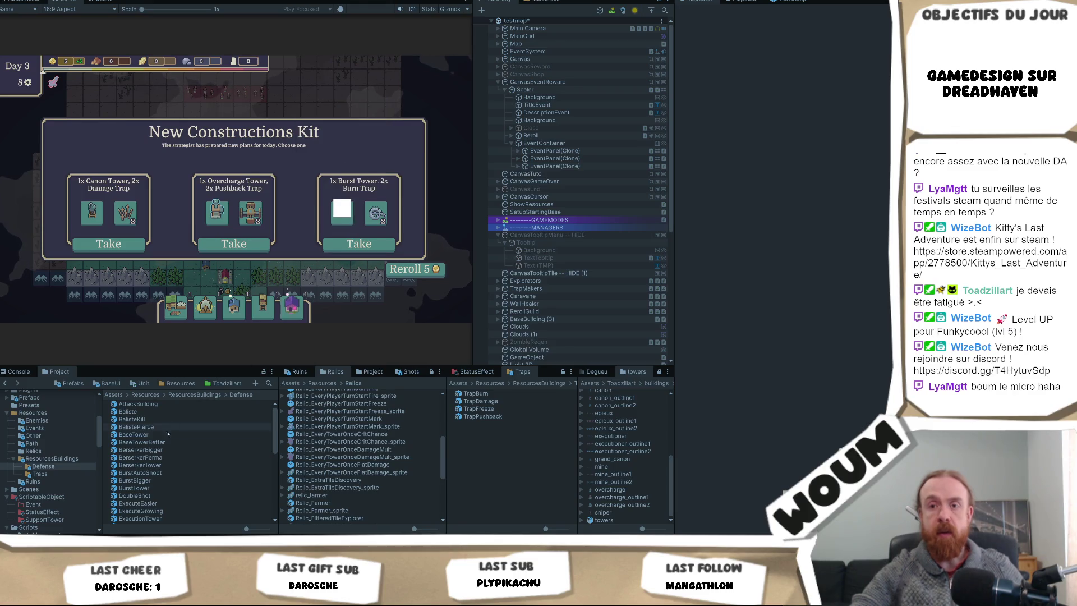
- Browse the BurstTower, BurstBigger and BerserkerBigger tower prefabs in the Inspector
left_click(134, 488)
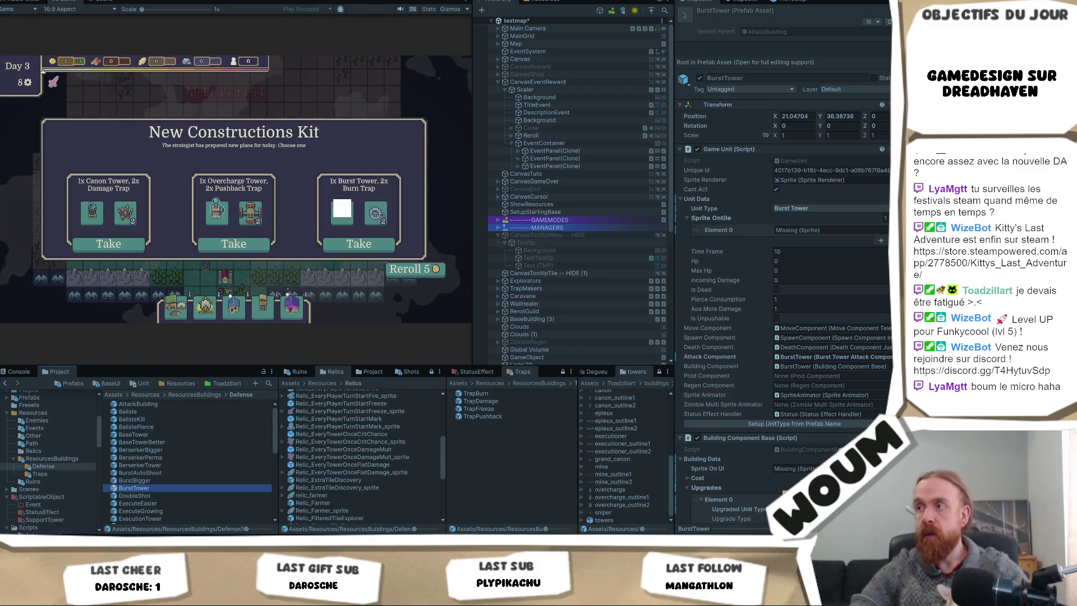
left_click(166, 482)
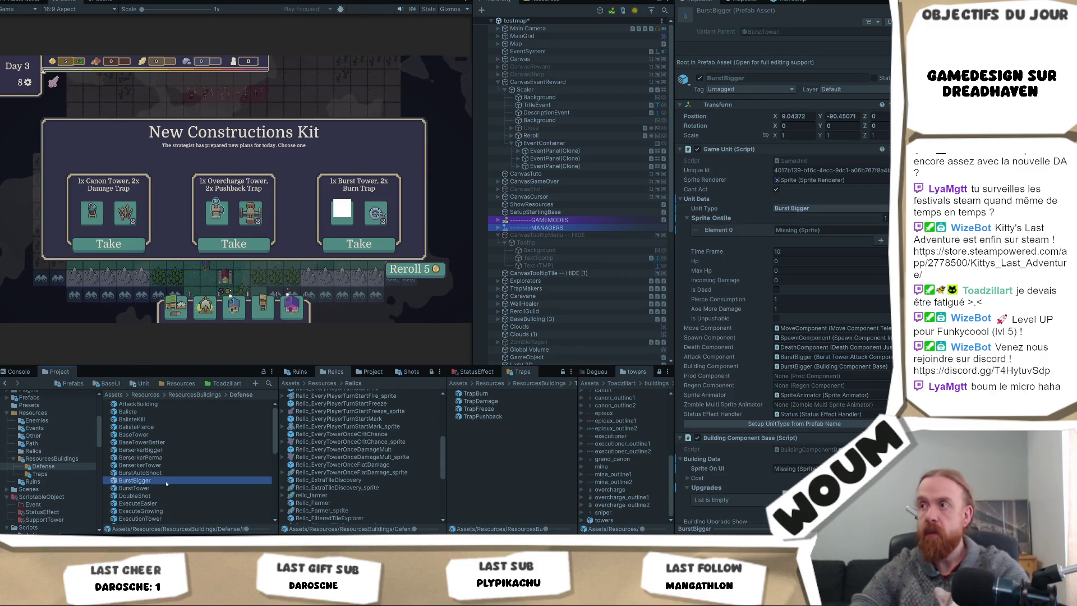
key("Up")
key("Up")
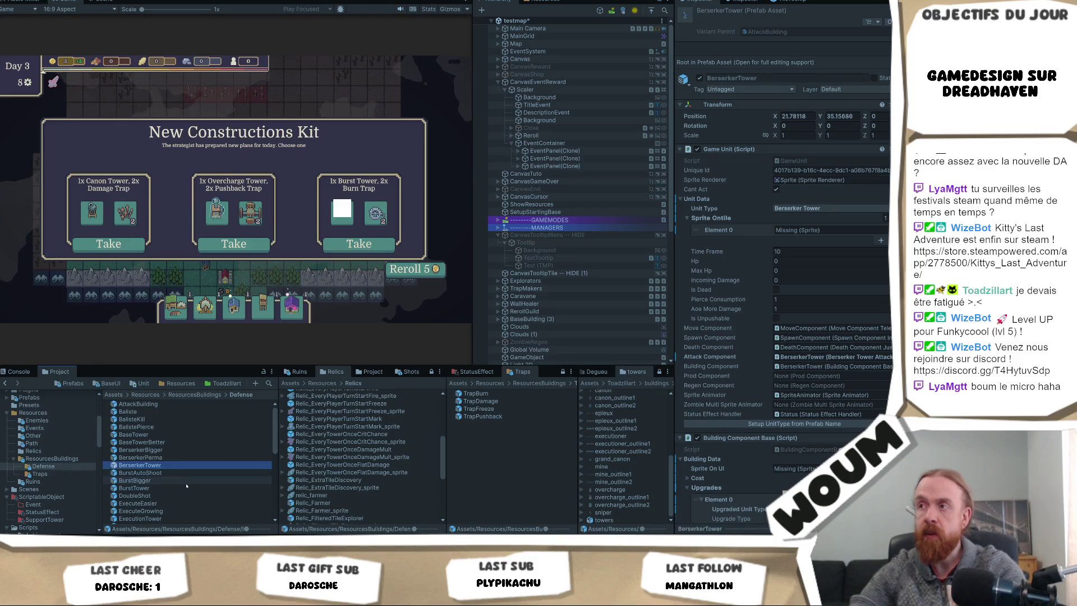
key("Up")
key("Up")
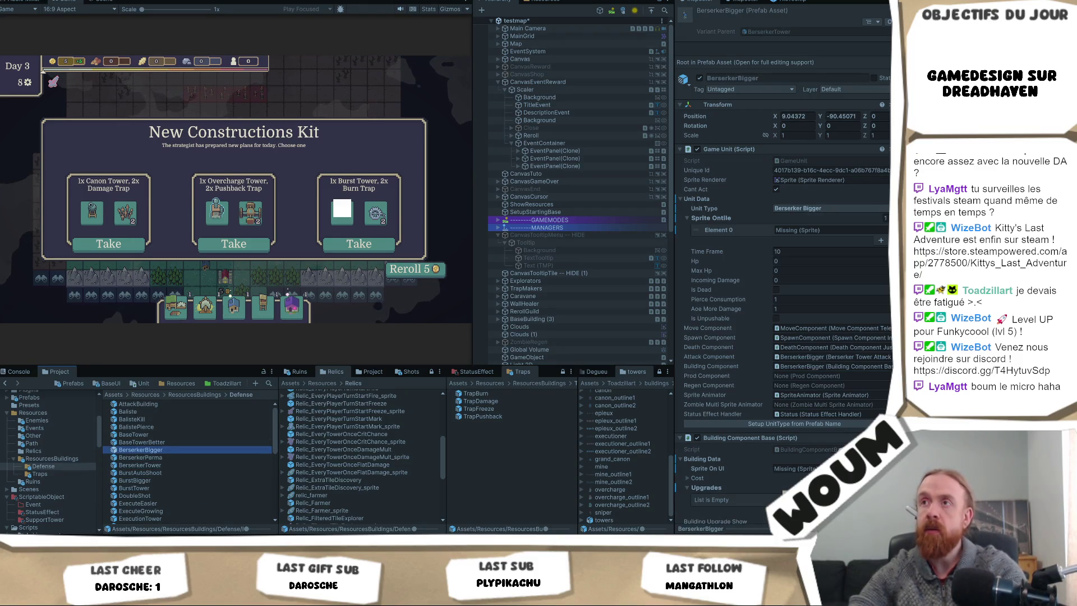
left_click(445, 66)
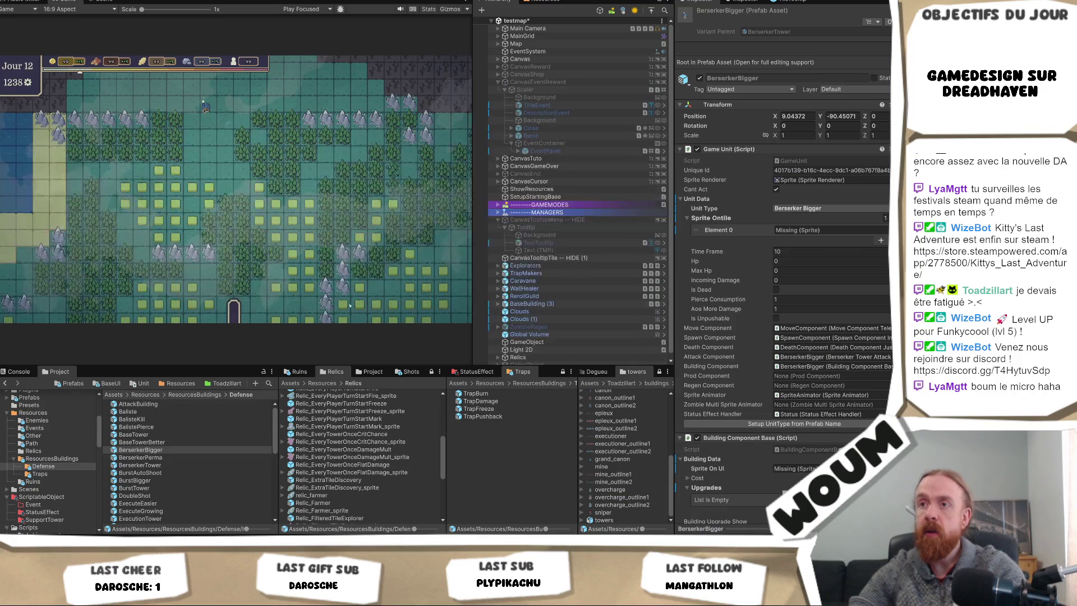
- Select BaseTower, ping its base sprite, and open the towers sprite folder
left_click(134, 434)
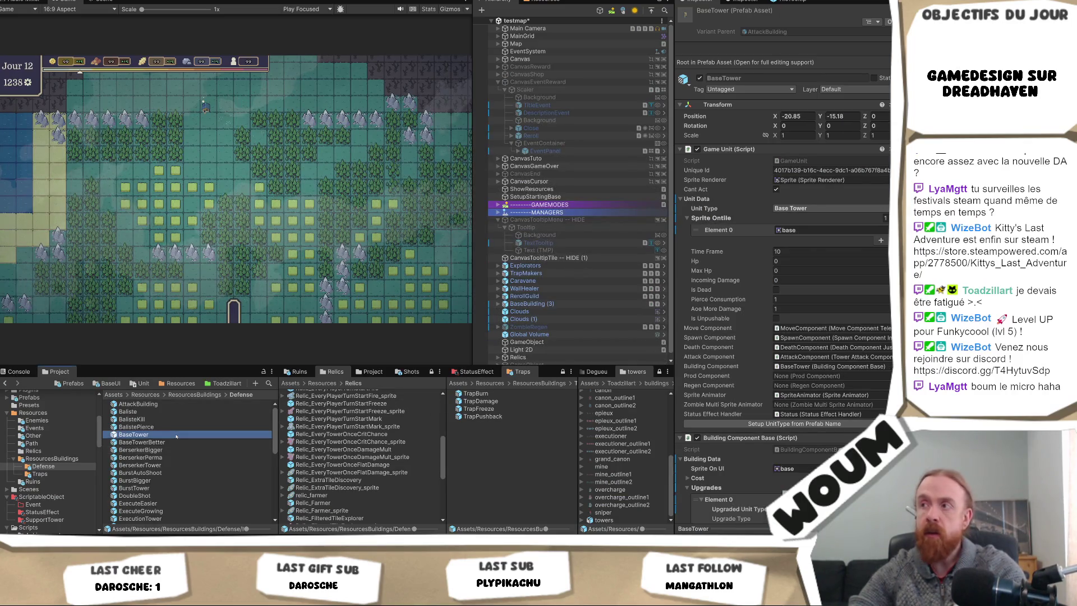
left_click(798, 231)
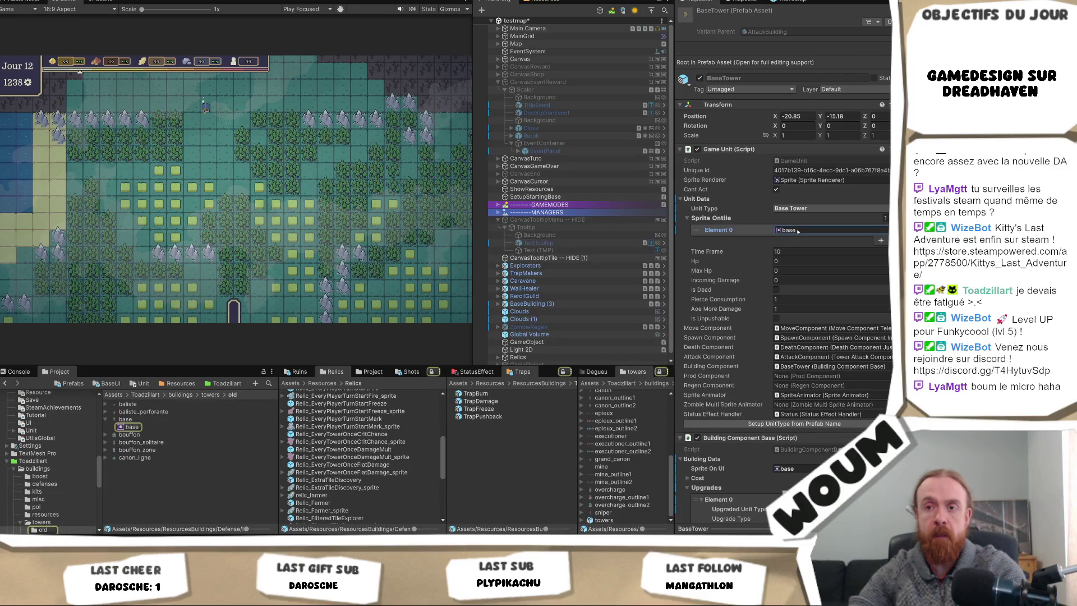
left_click(208, 396)
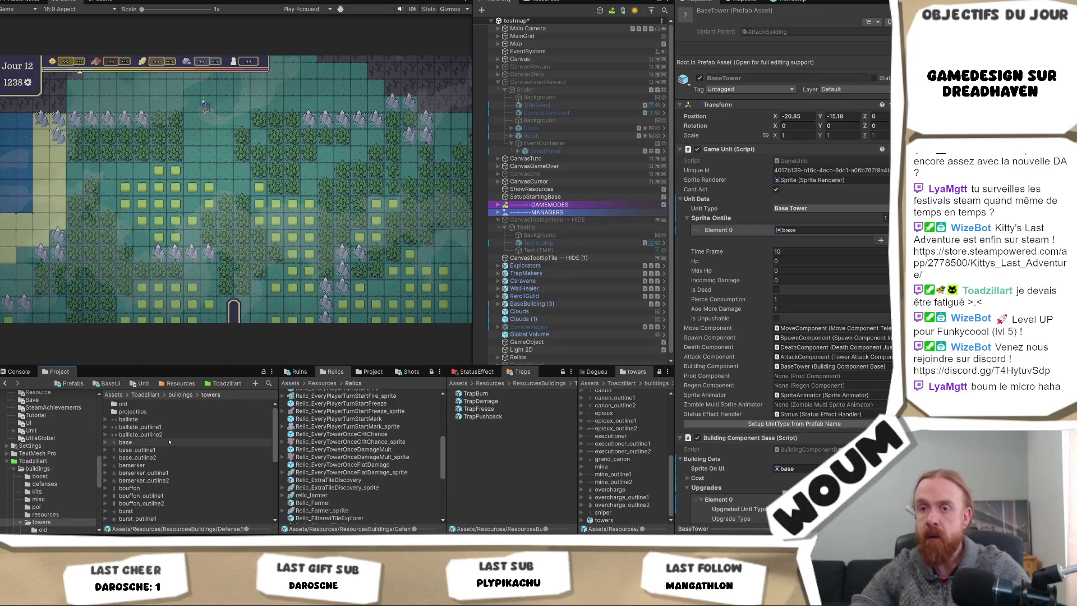
left_click_drag(169, 442, 808, 230)
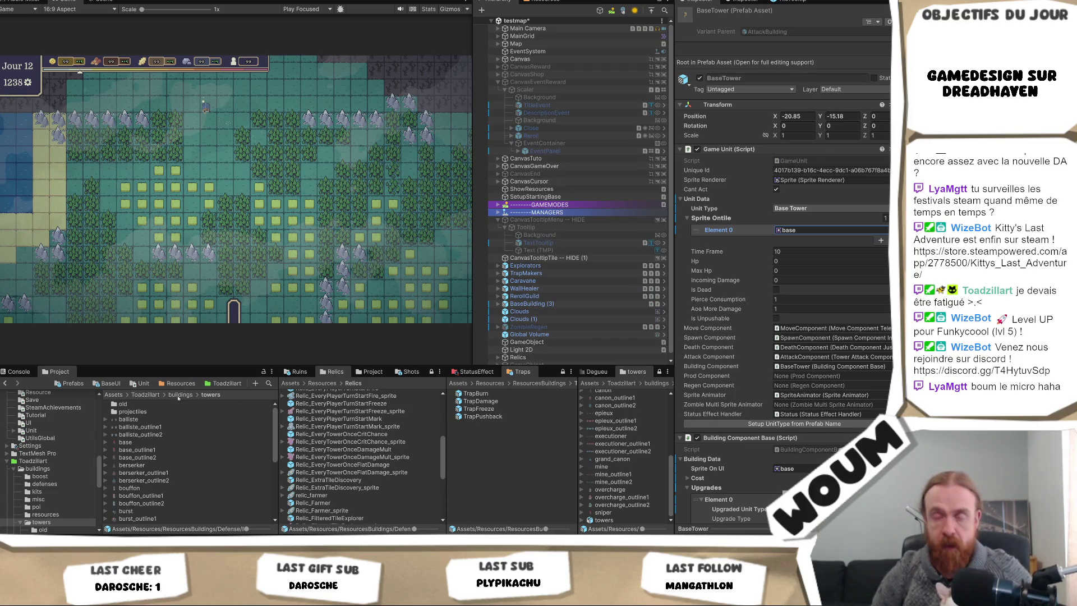
left_click(531, 383)
- Open the Defense folder and inspect Baliste, BalistePierce, BerserkerPerma and BerserkerBigger
double_click(508, 394)
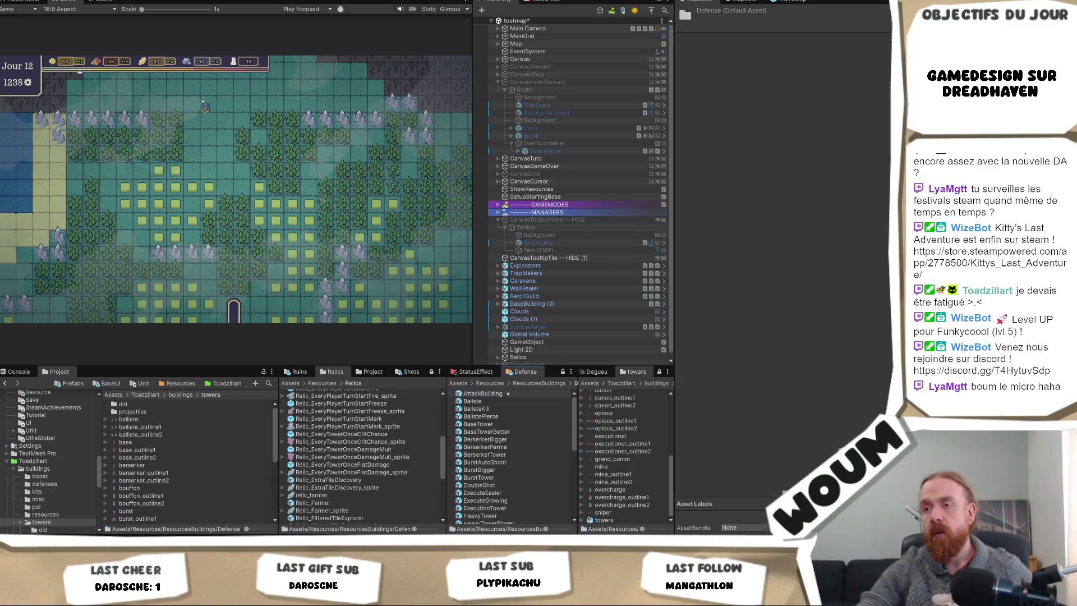
left_click(505, 402)
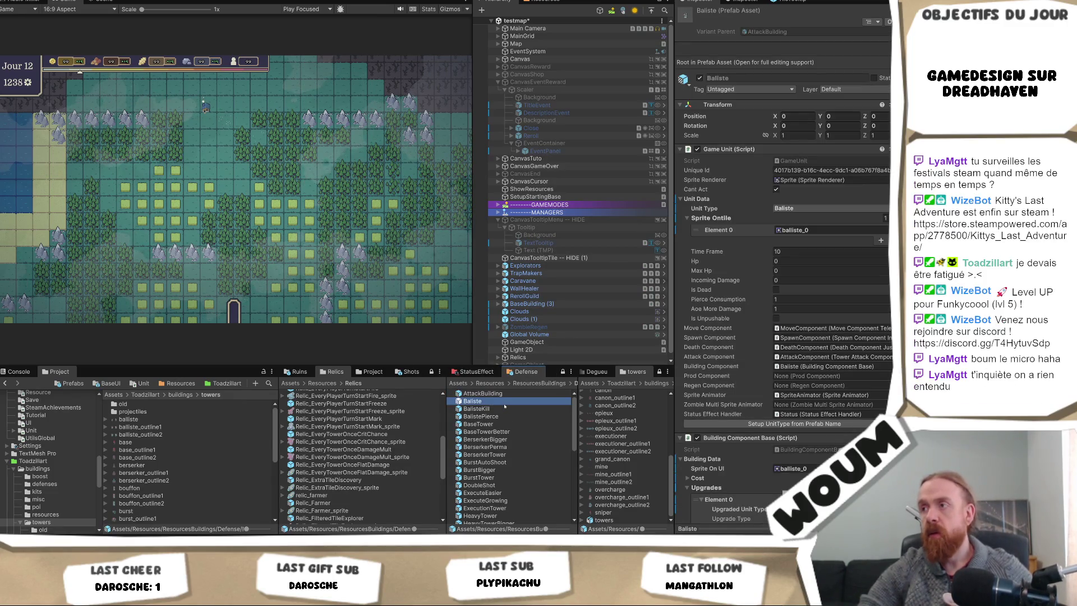
key("Down")
key("Down")
key("Down")
key("Down")
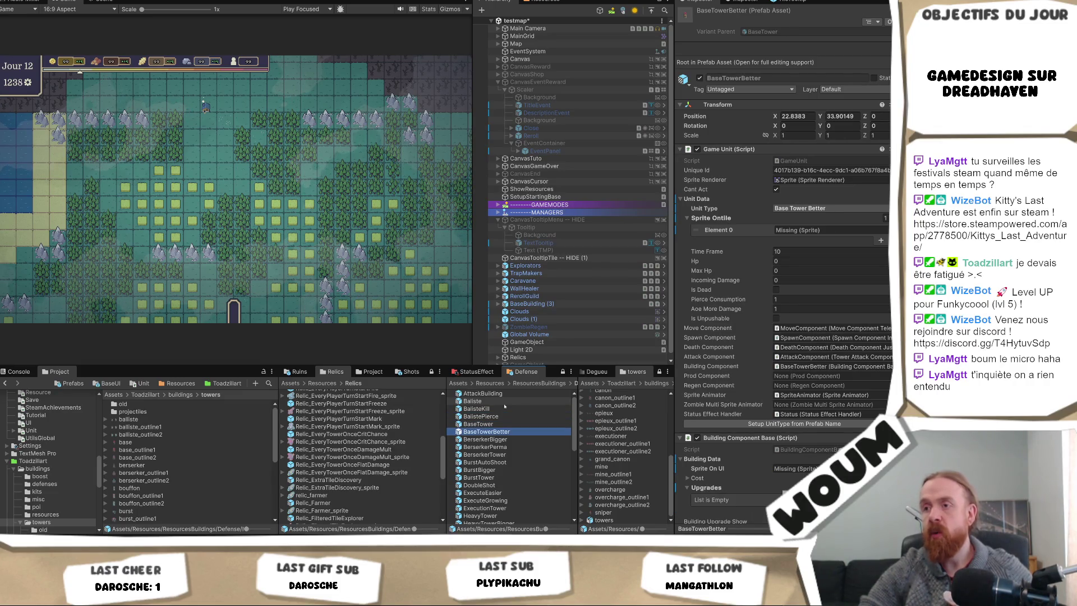
key("Down")
key("Down")
key("Up")
key("Up")
key("Up")
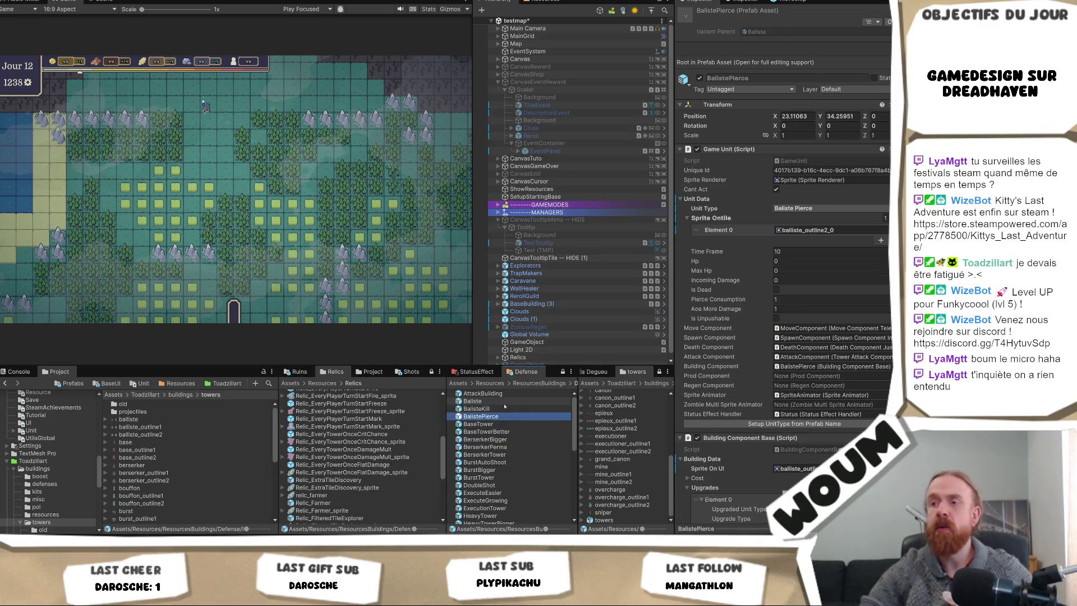
key("Down")
key("Down")
key("Down")
key("Down")
key("Down")
key("Down")
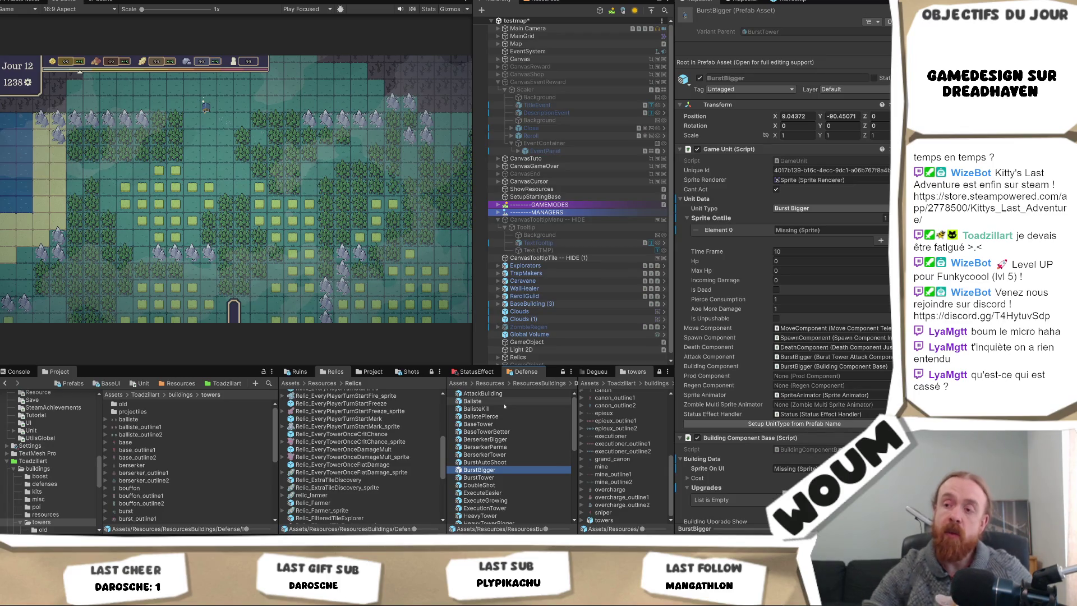
scroll(543, 471, "down", 10)
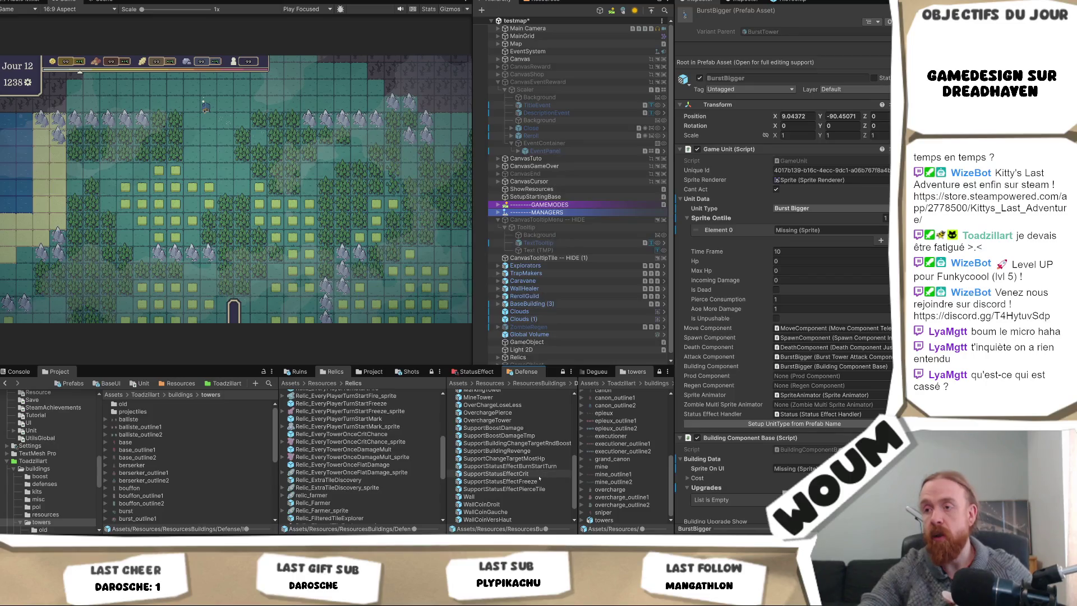
- Step through the Overcharge, Mine and Jester prefabs to JesterTower, then show Resources
left_click(526, 420)
key("Up")
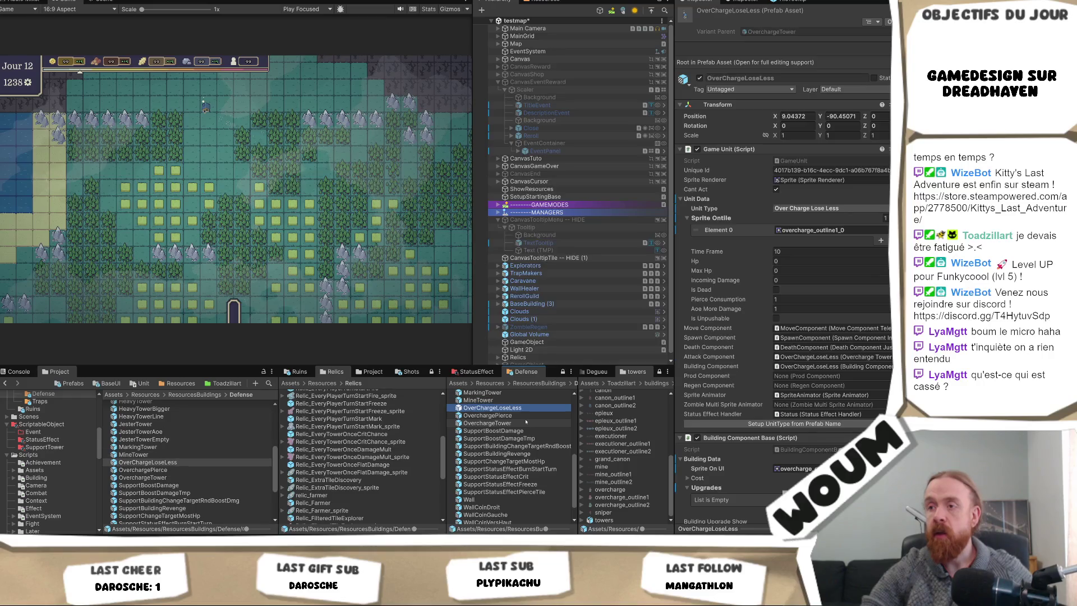
key("Down")
key("Up")
key("Up")
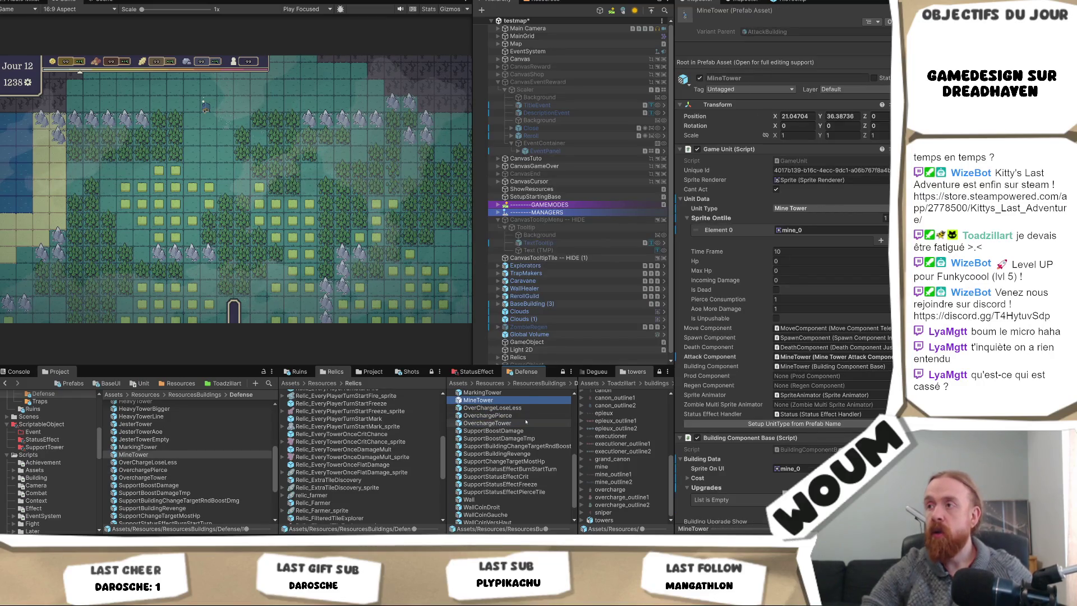
key("Up")
key("Up")
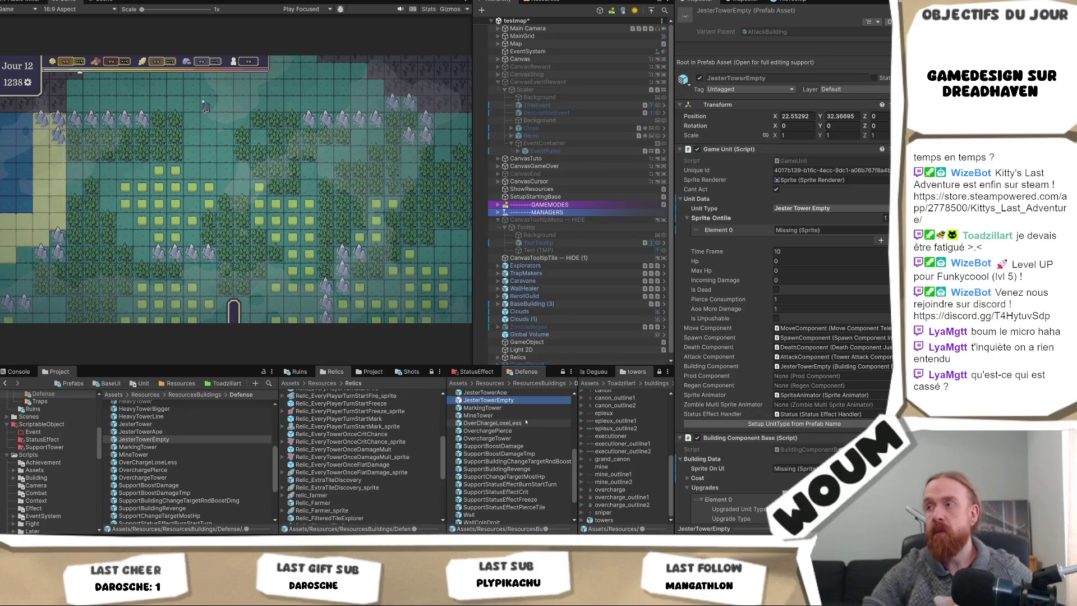
key("Up")
key("Up")
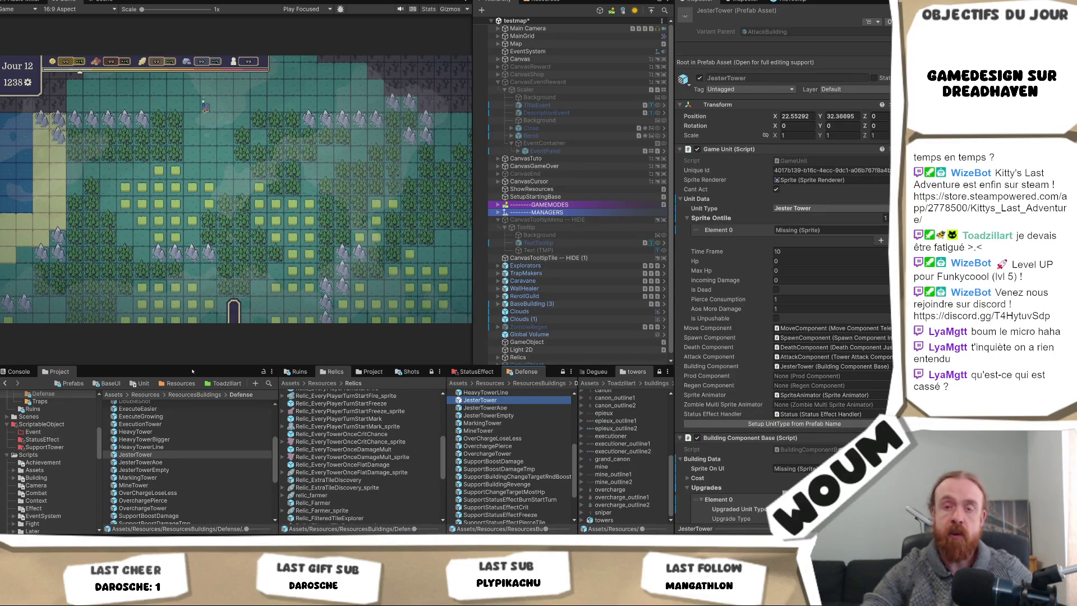
left_click(181, 383)
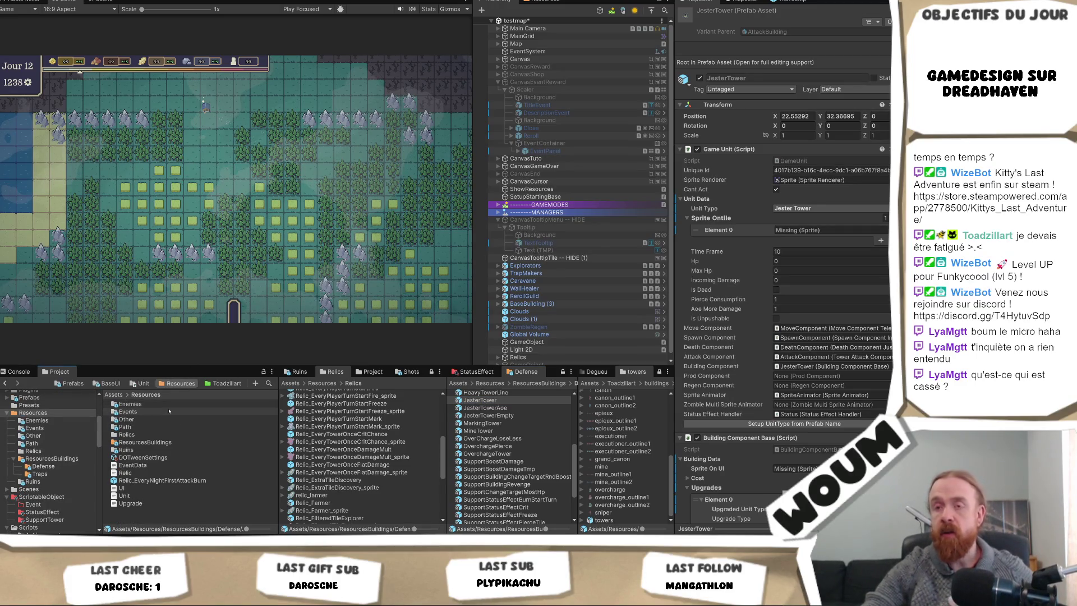
- Save the scene and show the Toadzillart art folder
key("ctrl+s")
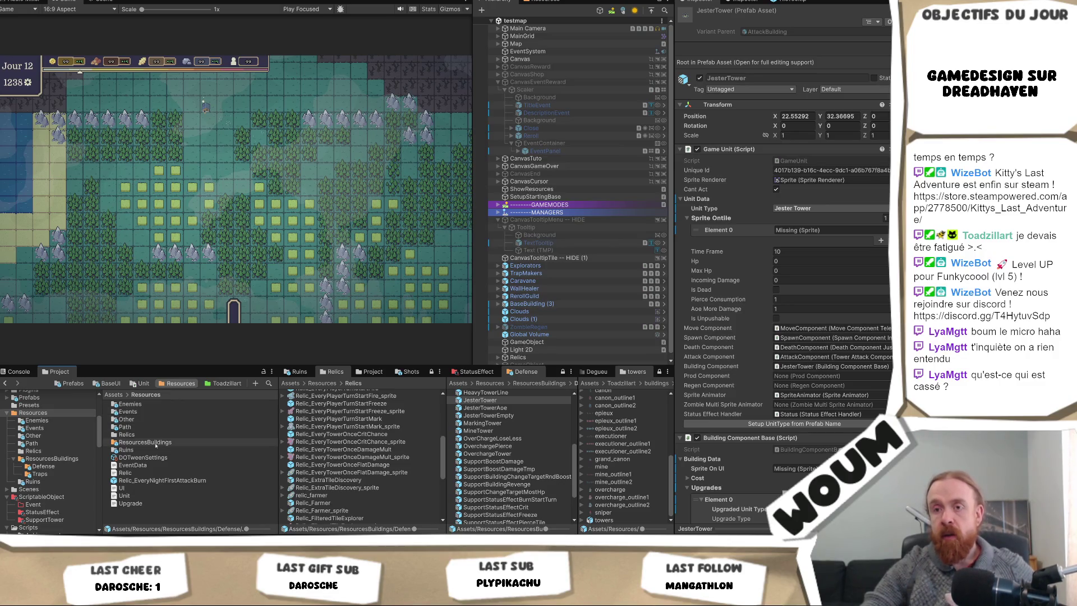
left_click(226, 384)
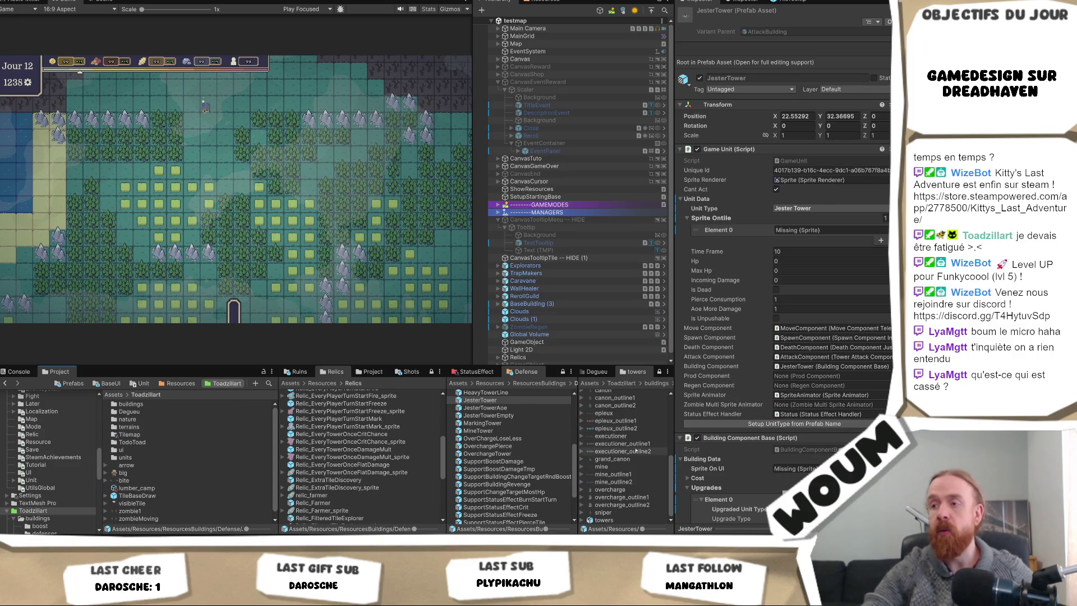
scroll(633, 456, "up", 2)
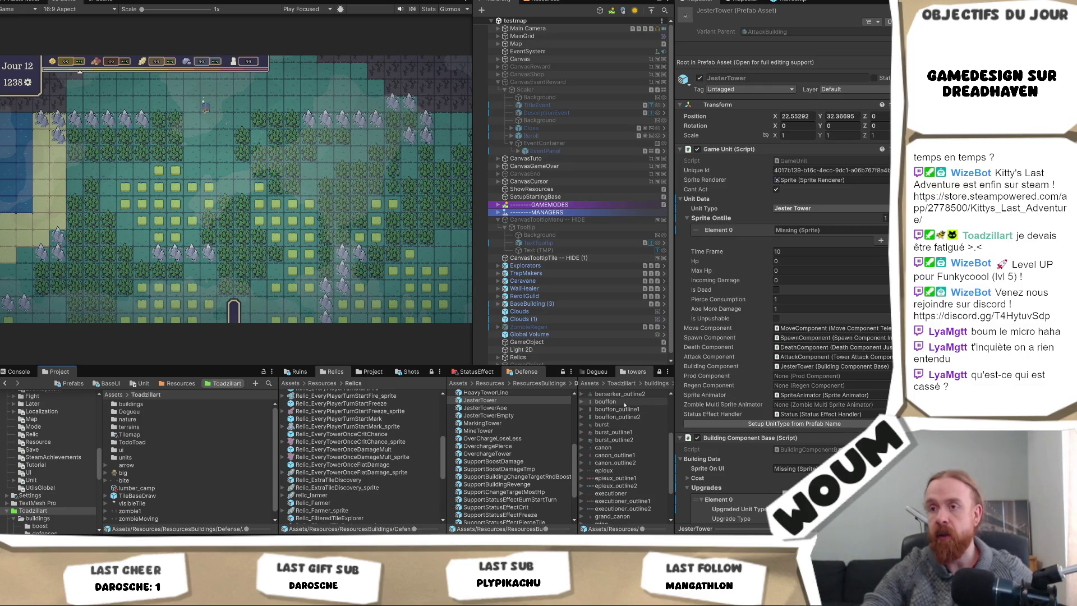
scroll(496, 408, "up", 6)
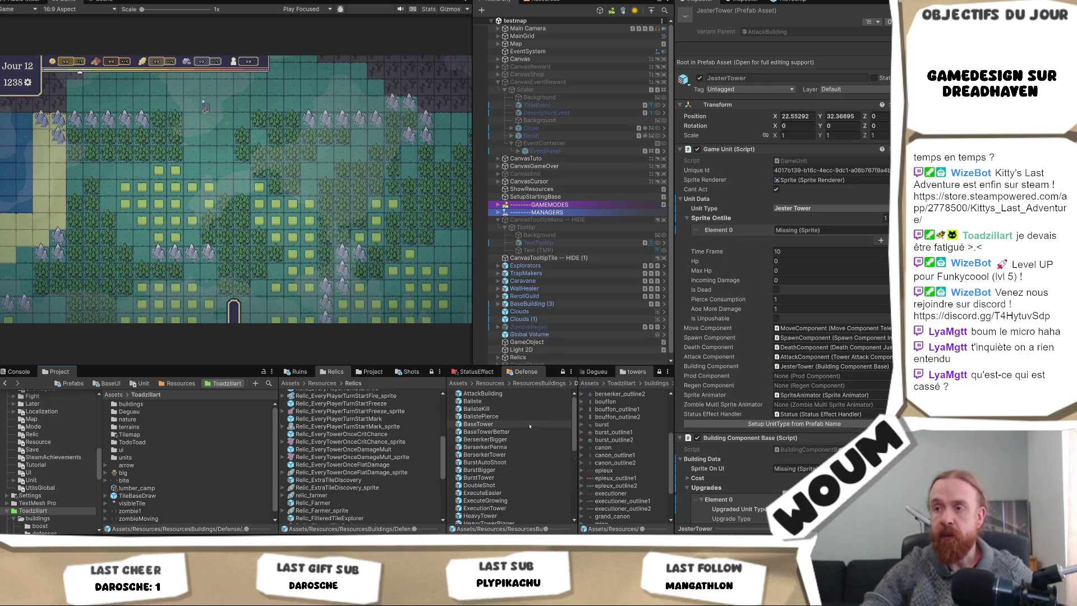
- Give BaseTowerBetter base_outline1 as its tile outline and Sprite On UI
left_click(501, 425)
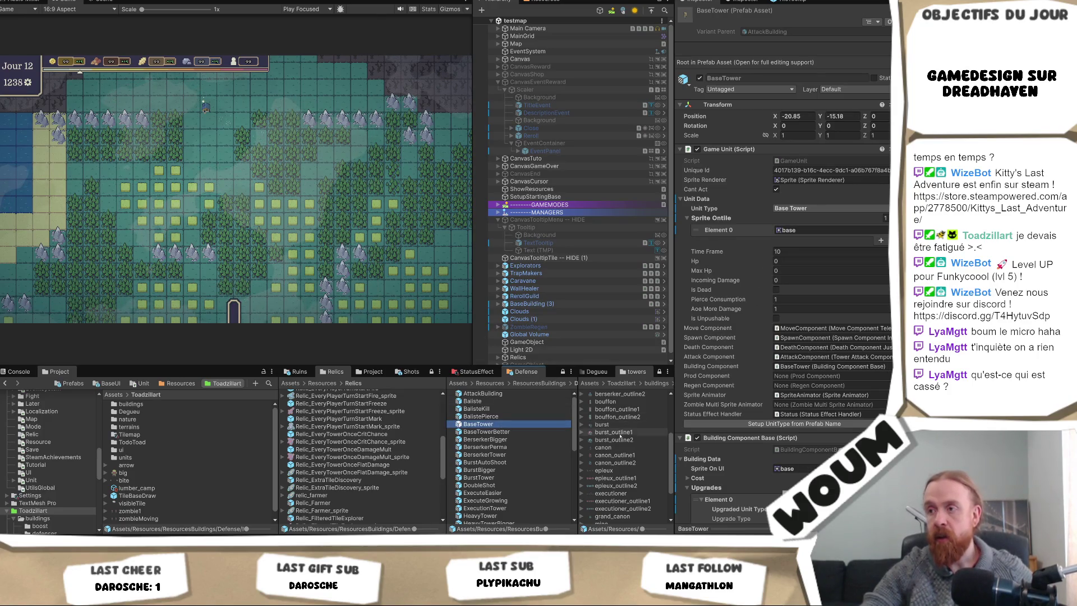
scroll(634, 427, "up", 4)
left_click(488, 432)
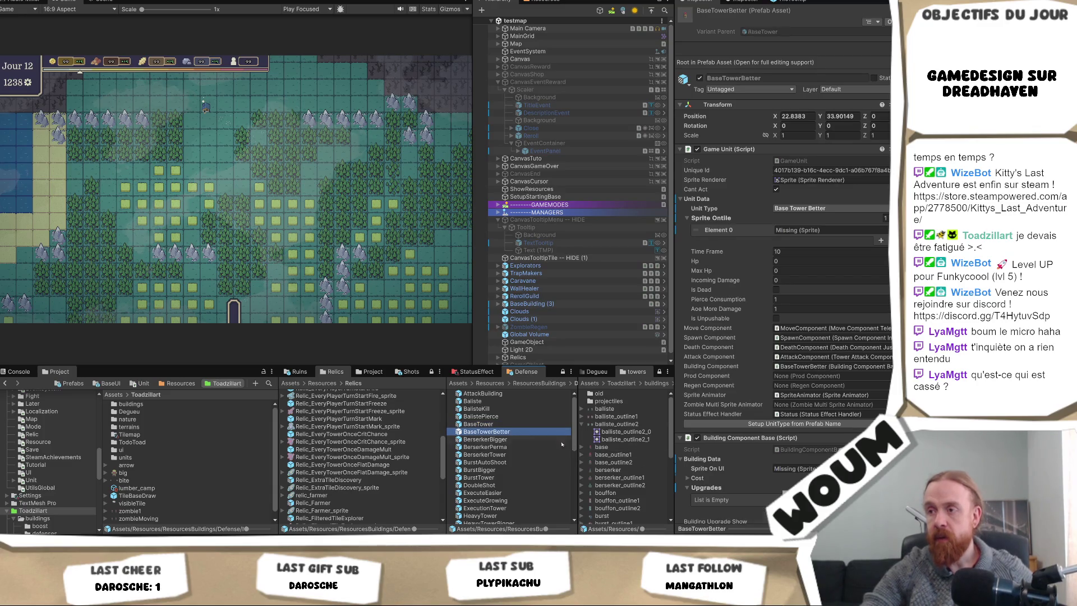
left_click(824, 230)
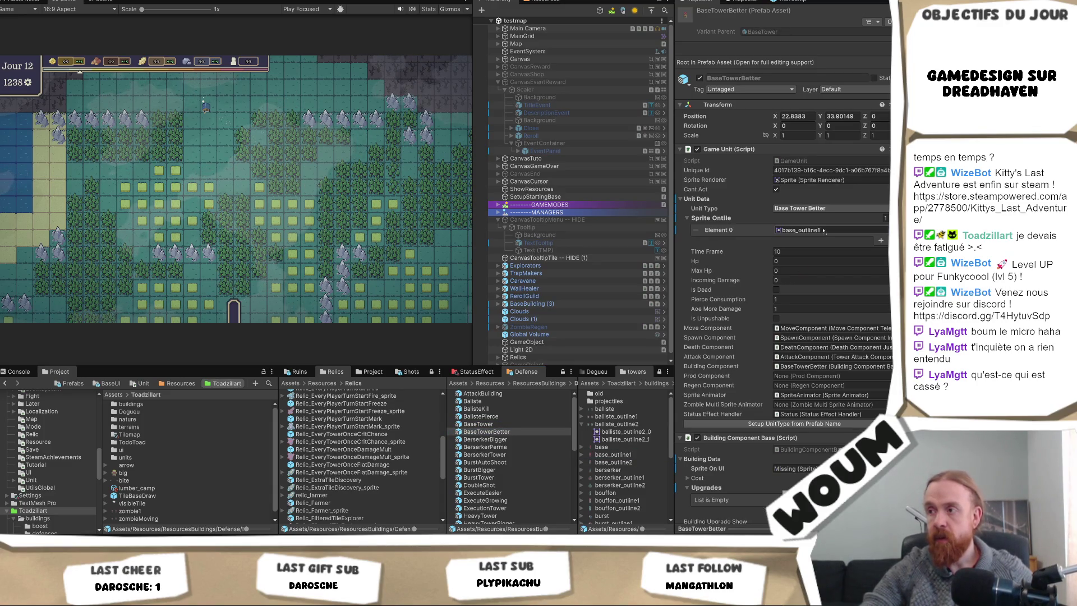
left_click(824, 230)
left_click(800, 471)
key("ctrl+v")
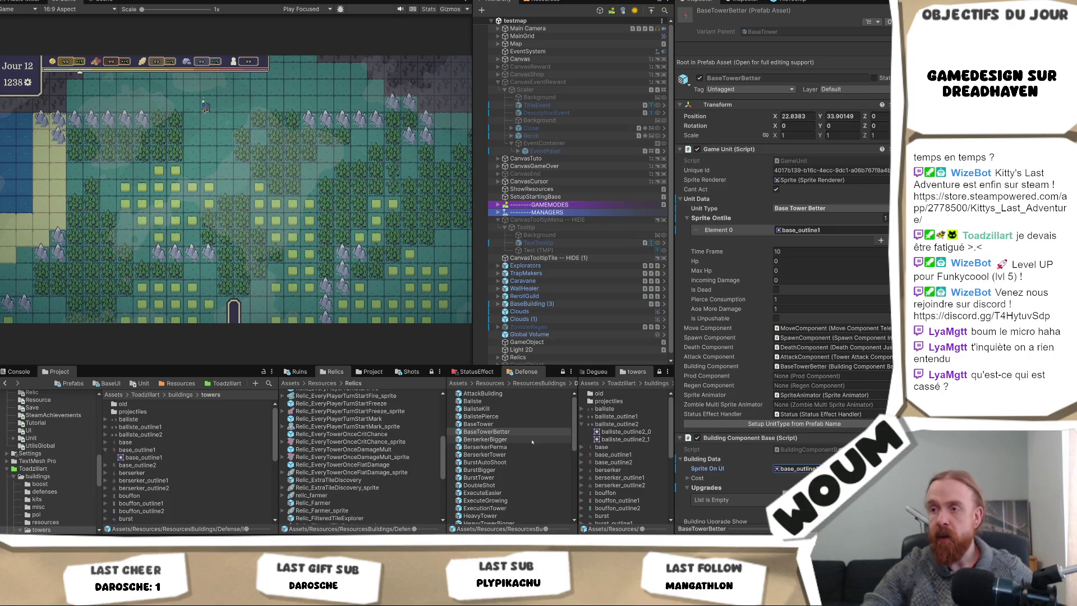
- Assign base_outline2 to DoubleShot and a berserker outline sprite to BerserkerBigger
left_click(515, 487)
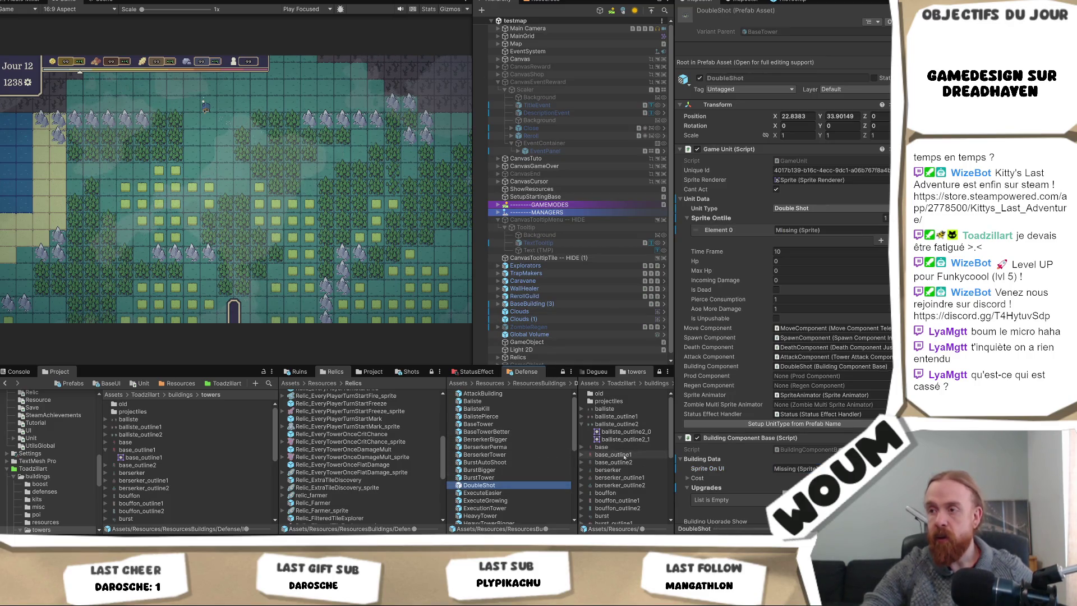
left_click(783, 472)
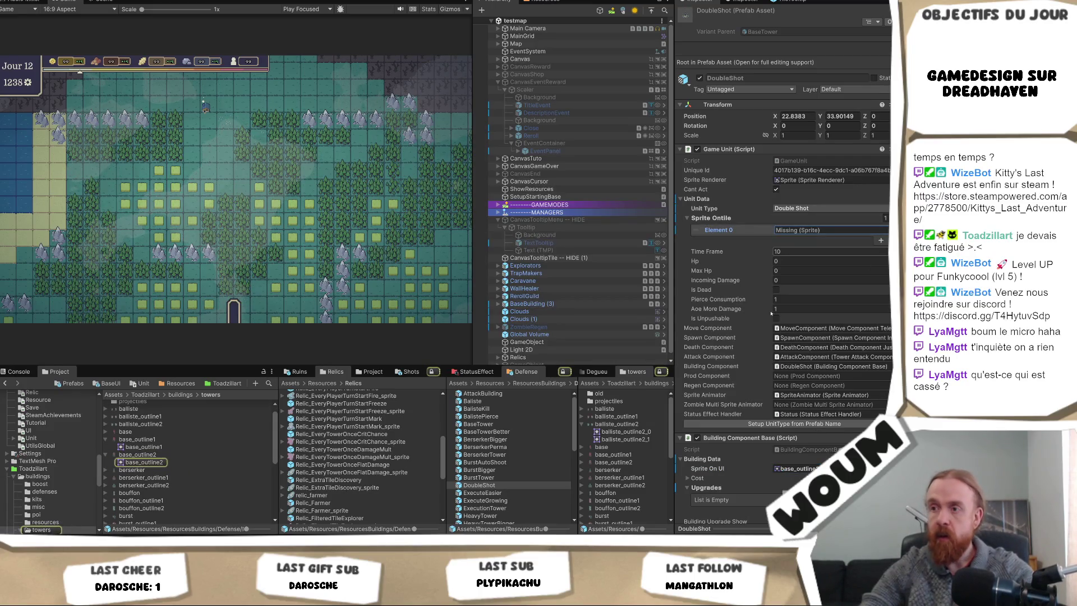
key("ctrl+v")
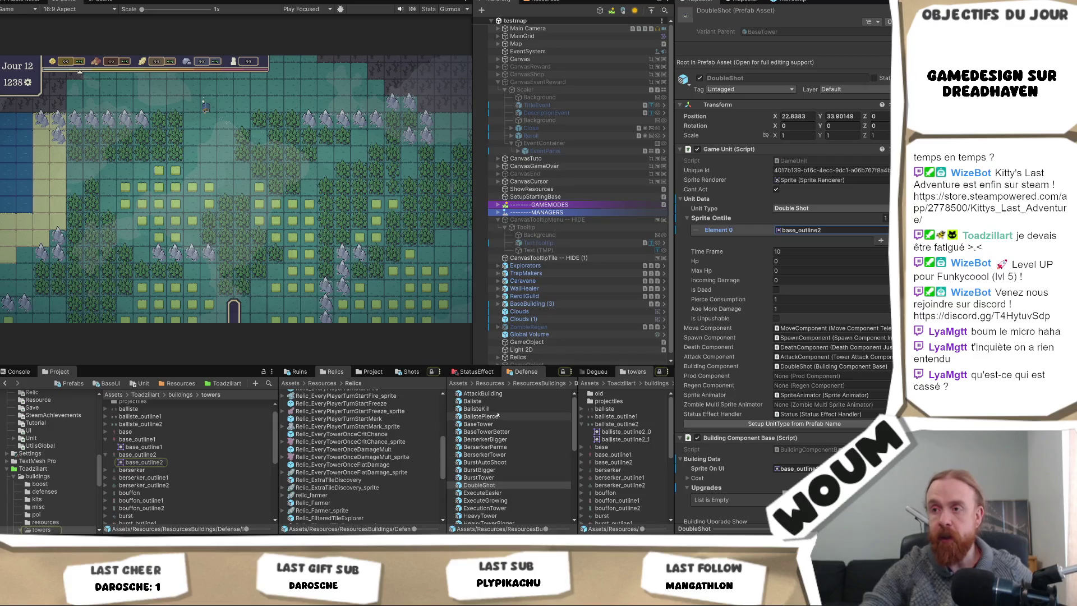
left_click(486, 440)
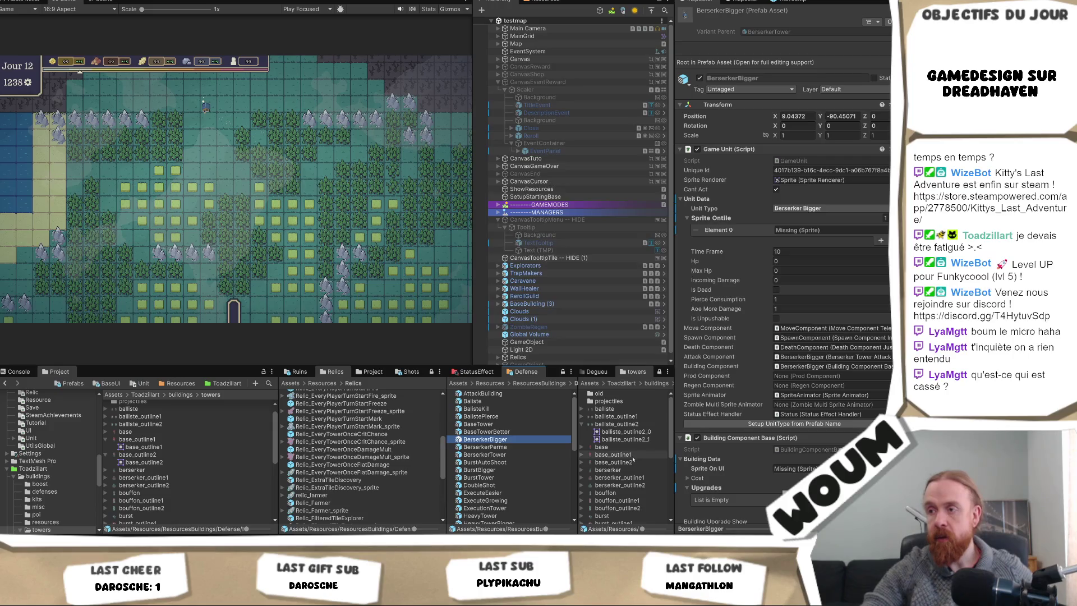
mouse_move(617, 477)
left_mouse_down()
mouse_move(794, 469)
mouse_move(818, 236)
left_mouse_up()
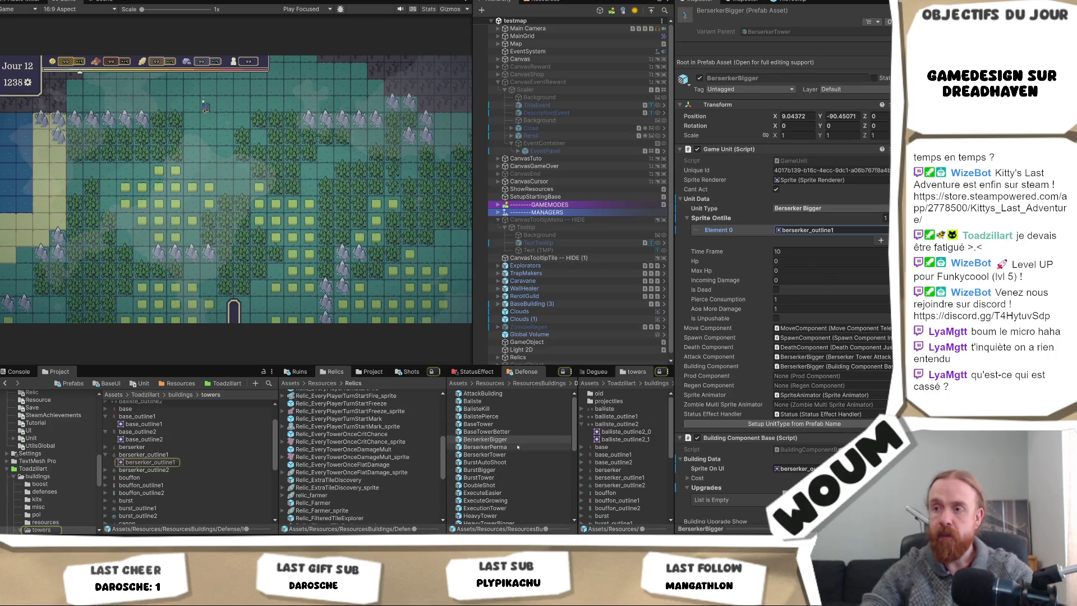
- Set berserker_outline2 as BerserkerPerma's Sprite On UI and tile outline
left_click(494, 447)
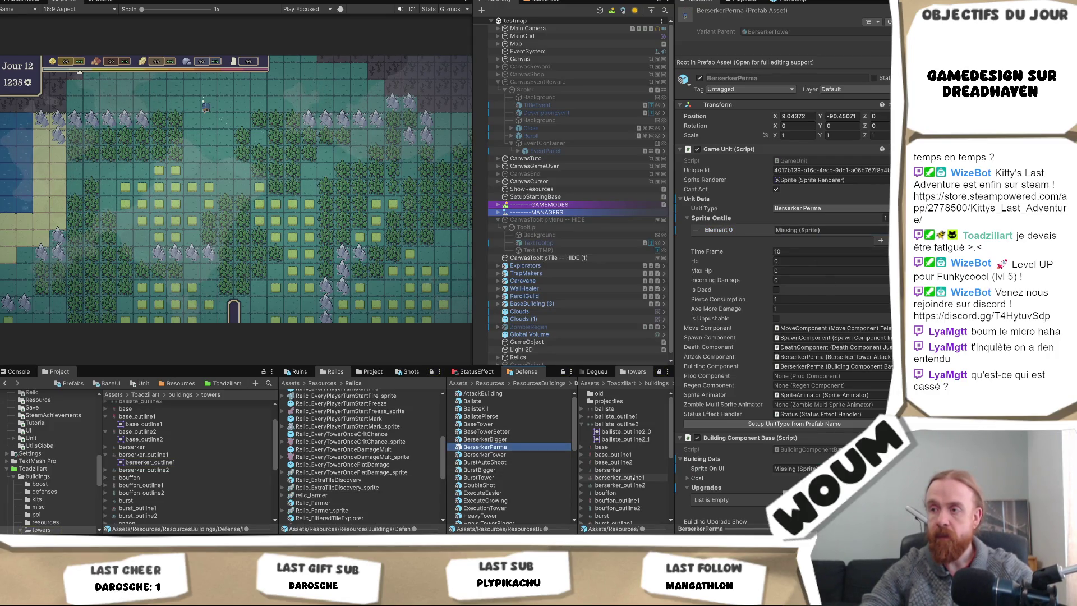
left_click_drag(620, 485, 796, 469)
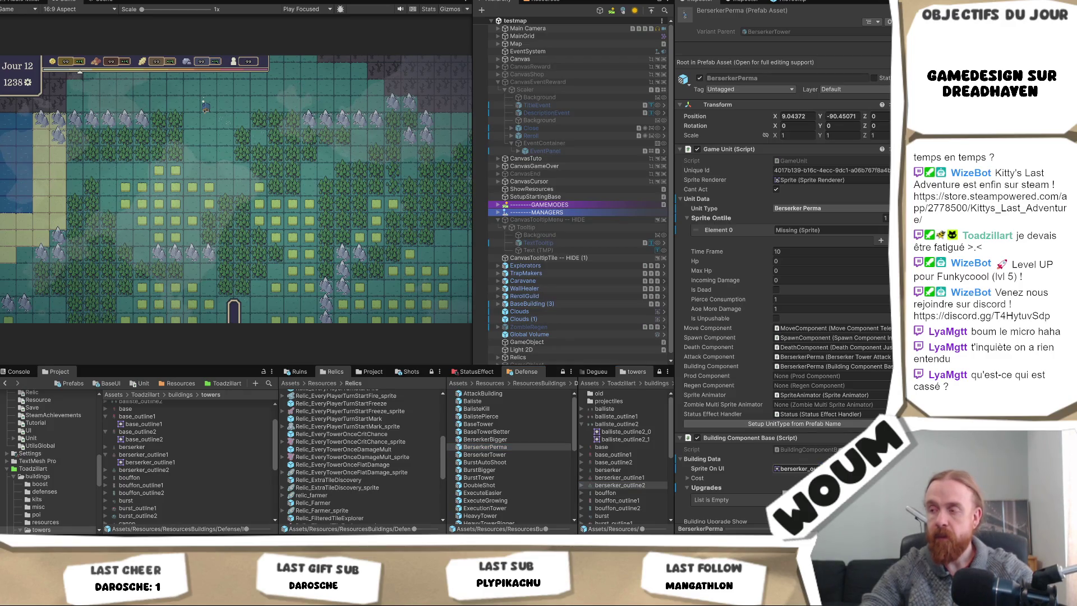
left_click(797, 470)
left_click(806, 230)
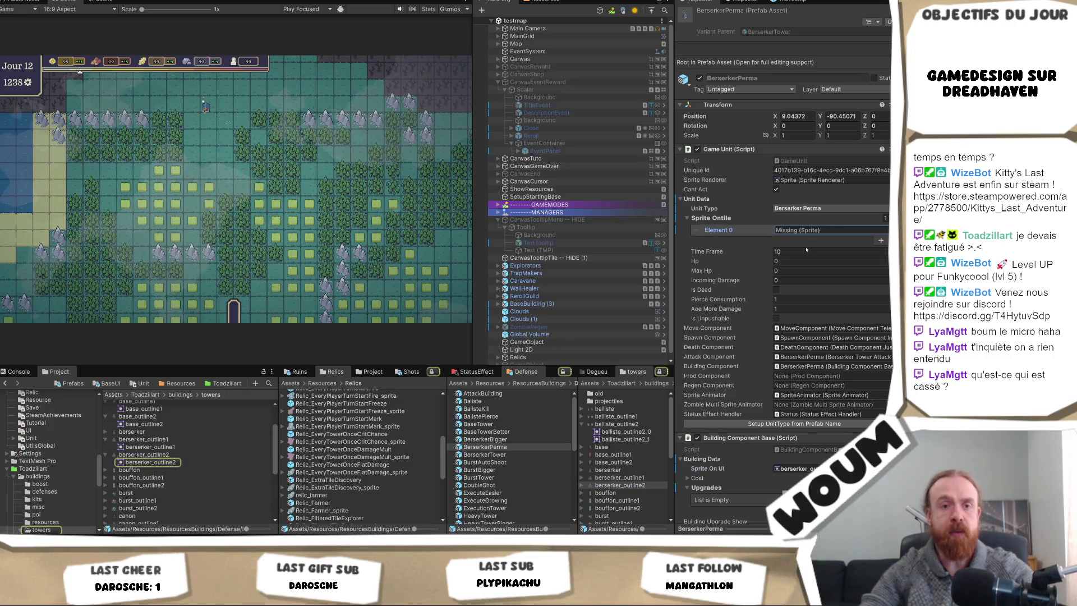
key("ctrl+v")
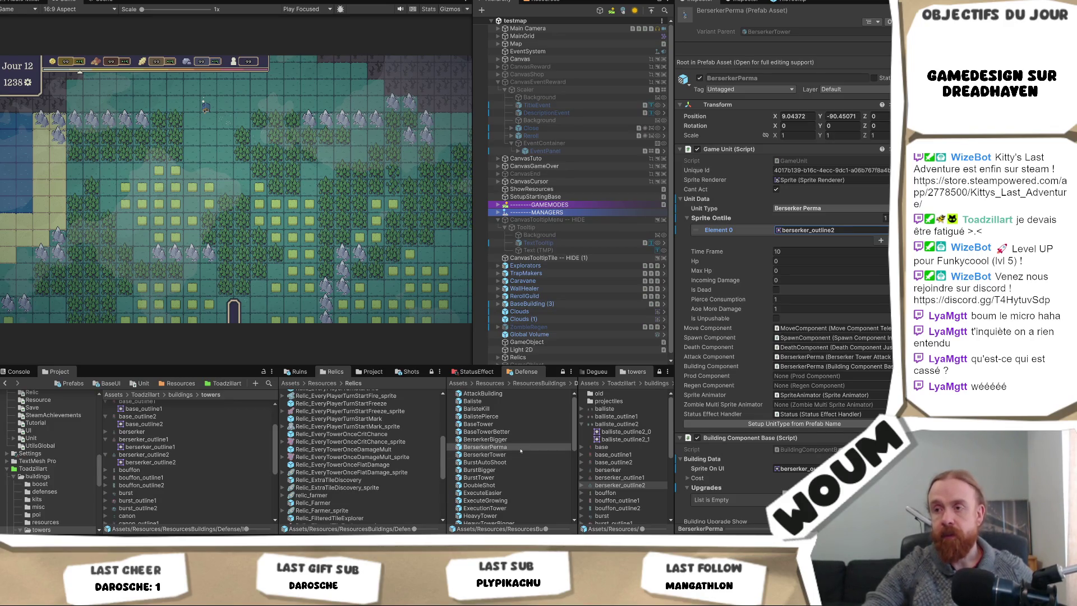
left_click(517, 455)
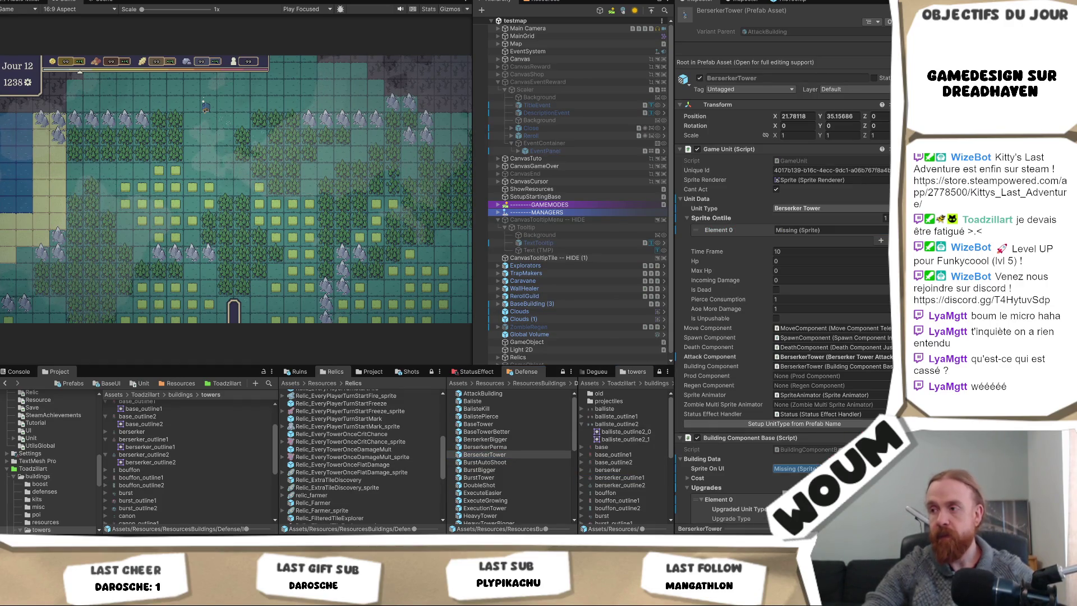
- Assign berserker_outline1 to BerserkerTower's Sprite On UI and tile outline slot
left_click(797, 468)
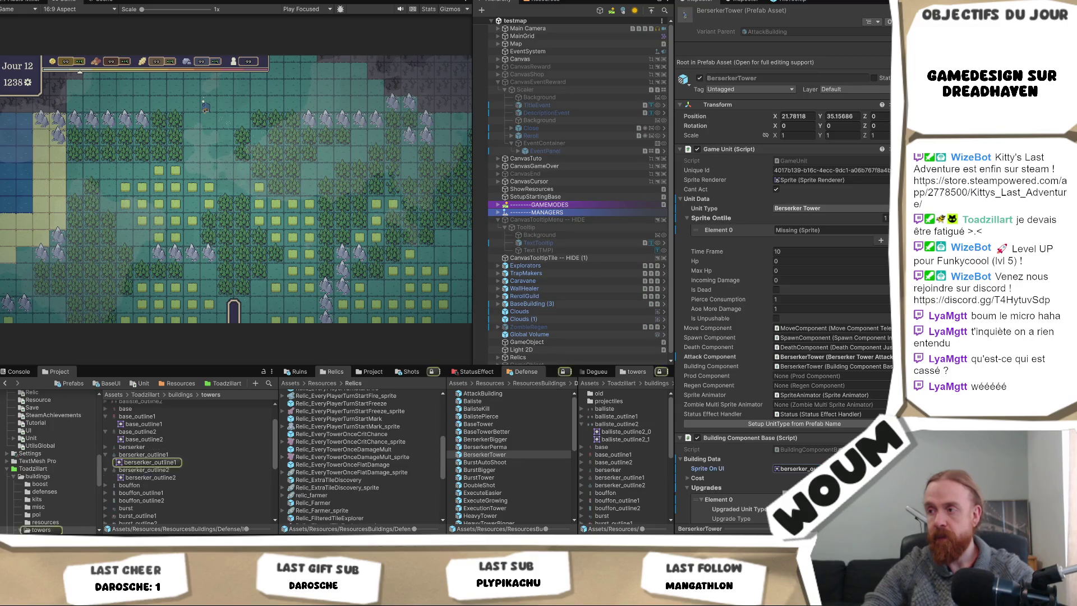
key("ctrl+v")
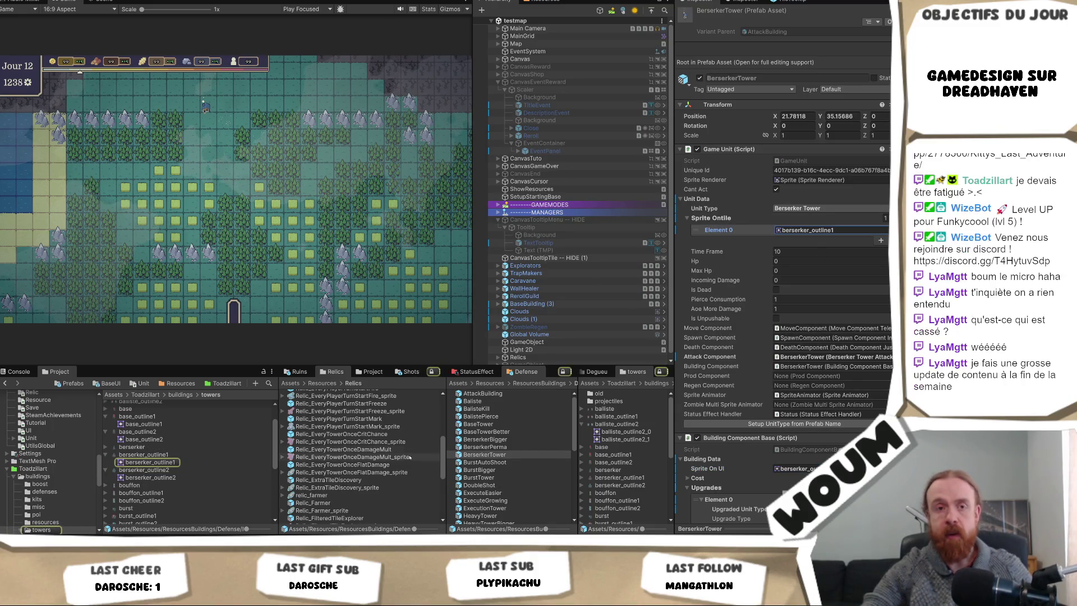
left_click(507, 478)
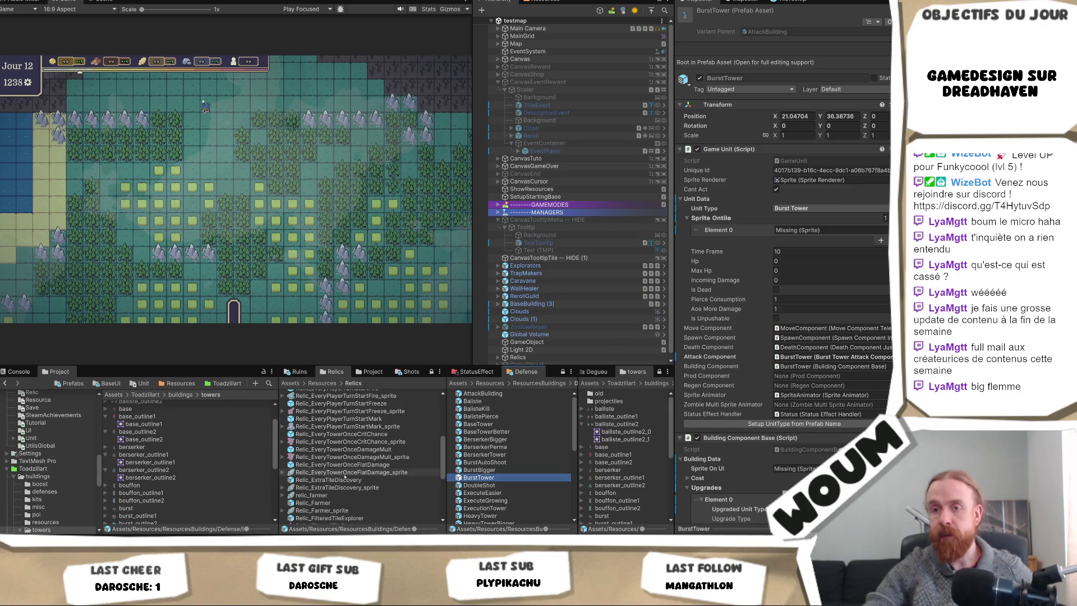
- Give BurstTower the burst sprite in Sprite On UI and the tile outline slot
scroll(177, 487, "down", 2)
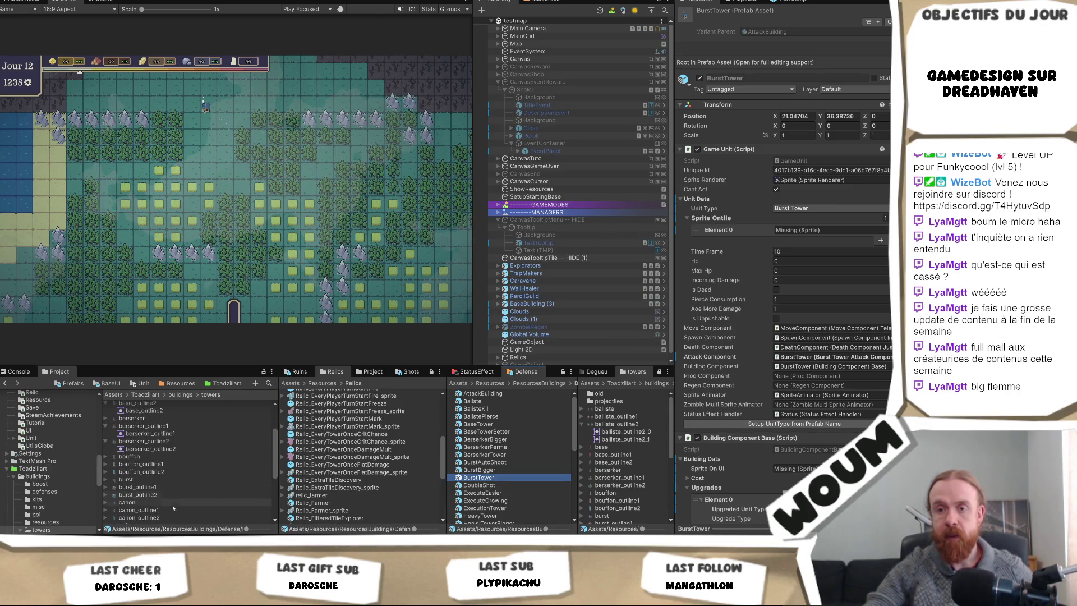
left_click(804, 469)
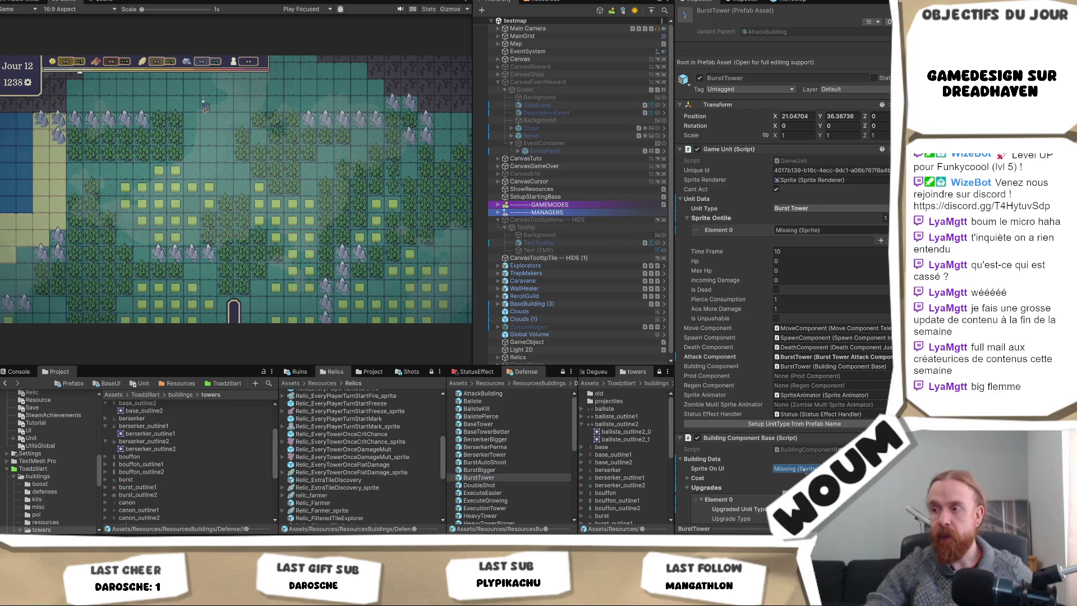
left_click_drag(805, 469, 805, 469)
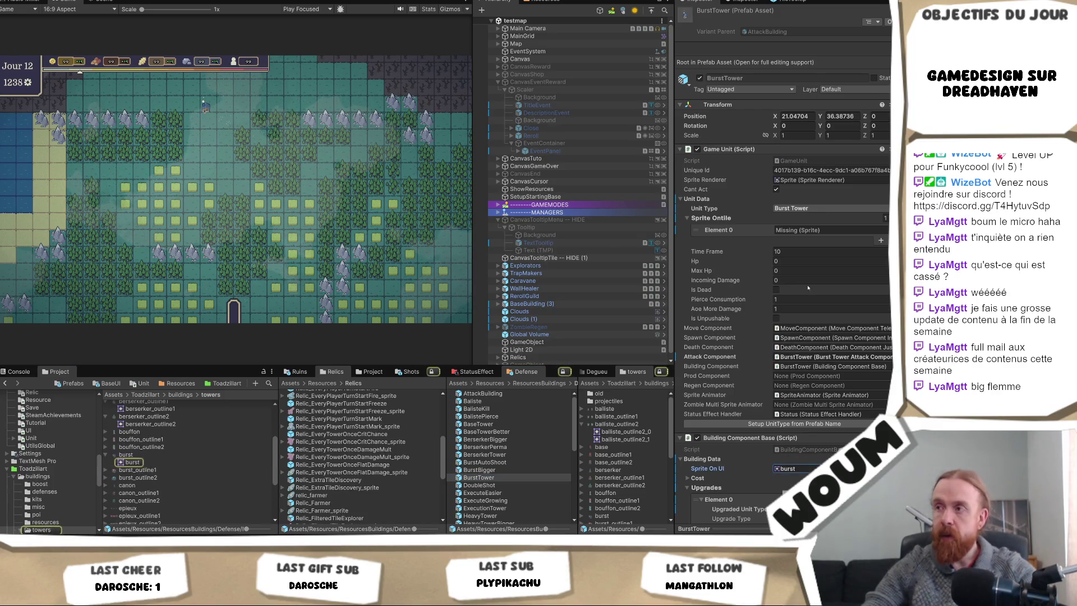
left_click(808, 231)
key("ctrl+v")
scroll(644, 507, "down", 2)
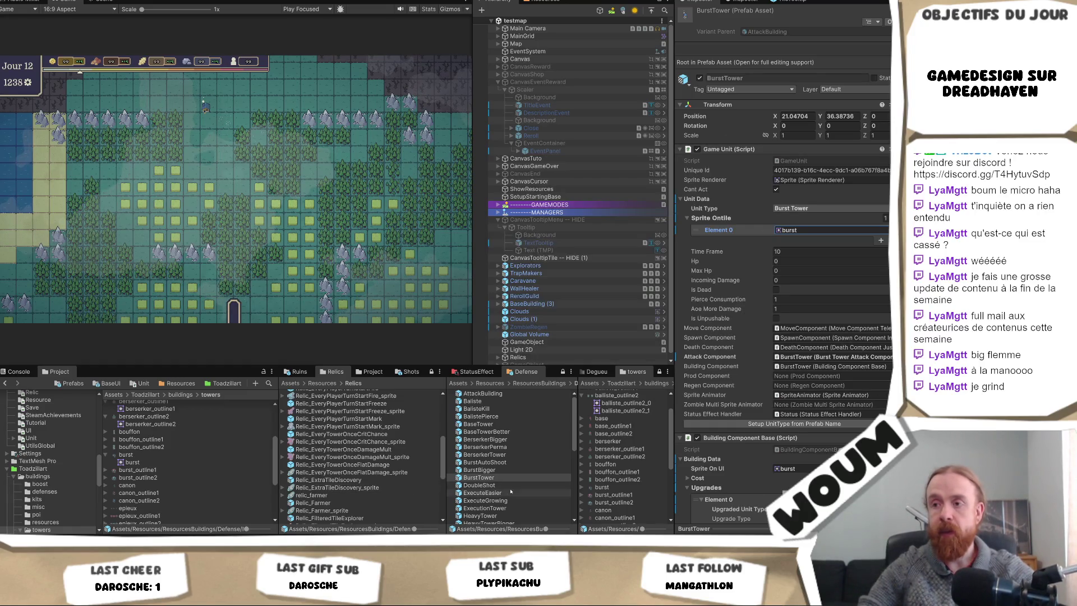
- Set burst_outline1 as BurstBigger's Sprite On UI and tile outline
left_click(517, 470)
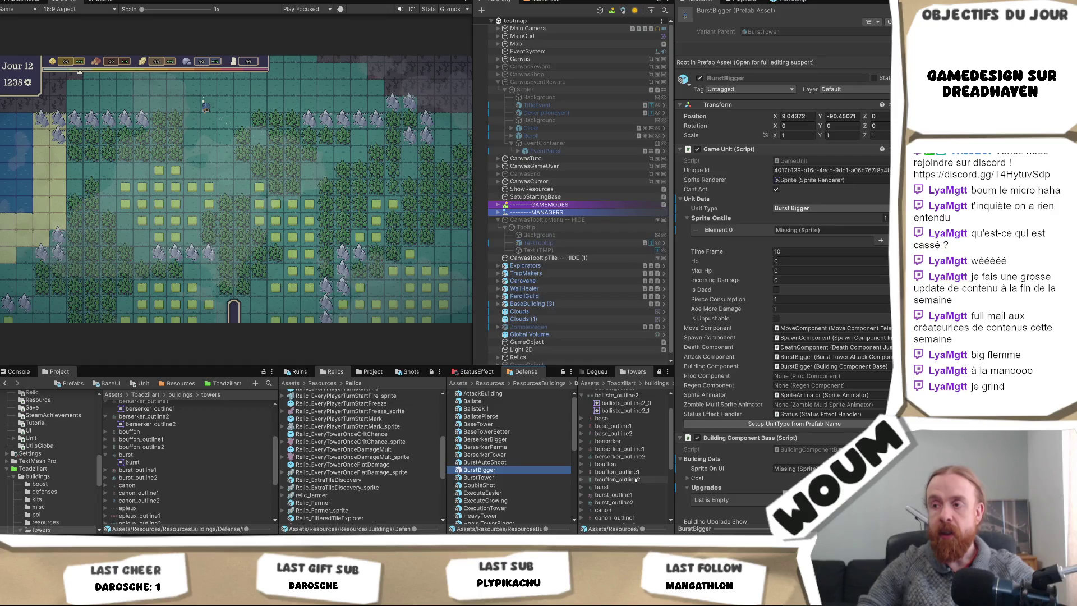
left_click_drag(613, 494, 797, 469)
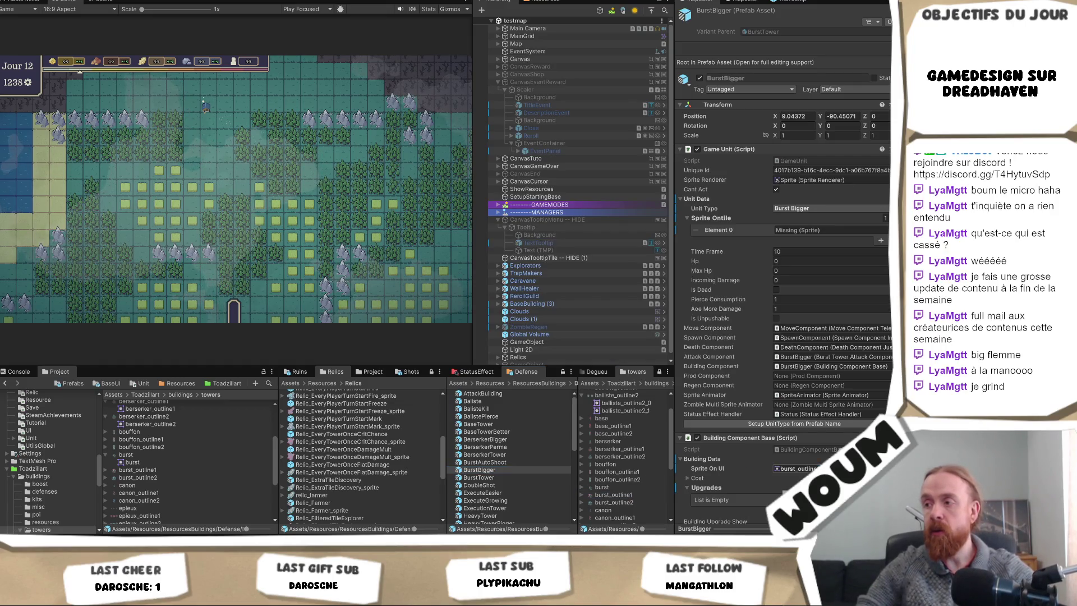
left_click(797, 468)
left_click_drag(801, 238, 801, 230)
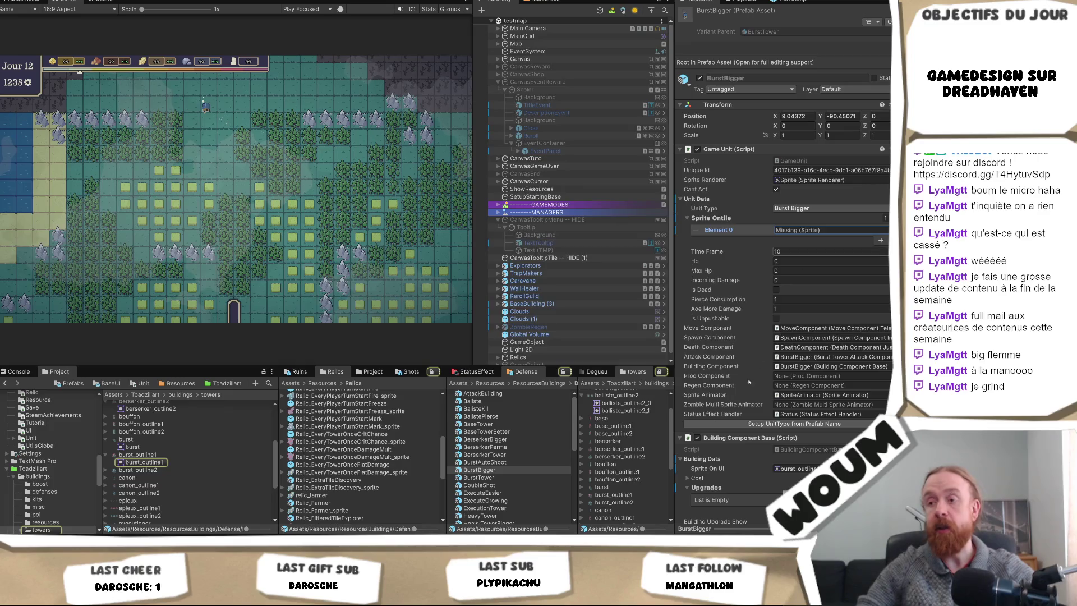
- Assign burst_outline2 to BurstAutoShoot's Sprite On UI and Sprite Ontile Element 0
left_click(493, 462)
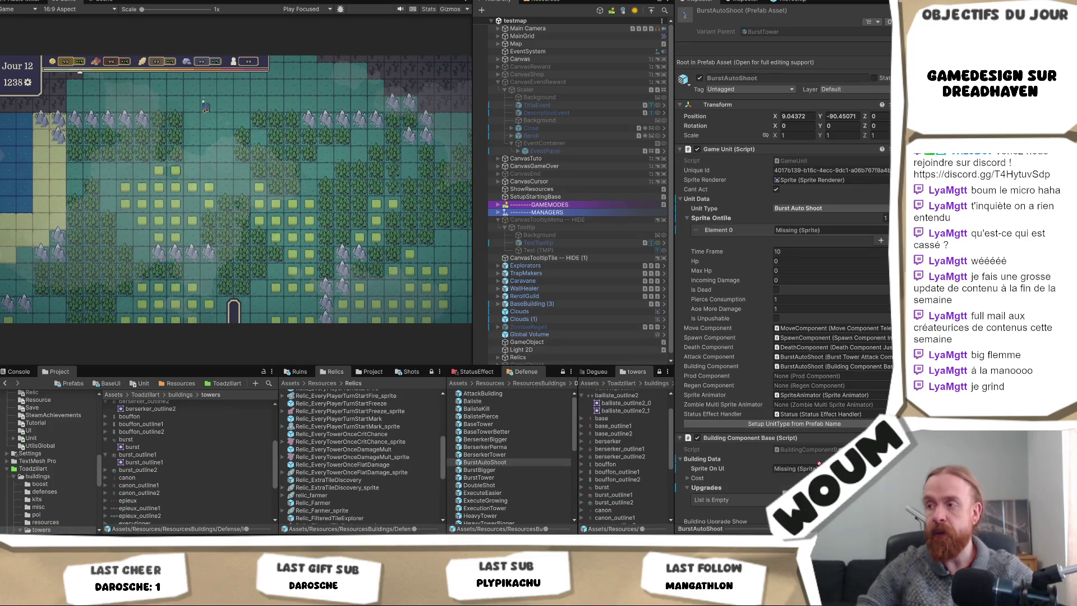
left_click_drag(819, 463, 808, 469)
left_click(808, 468)
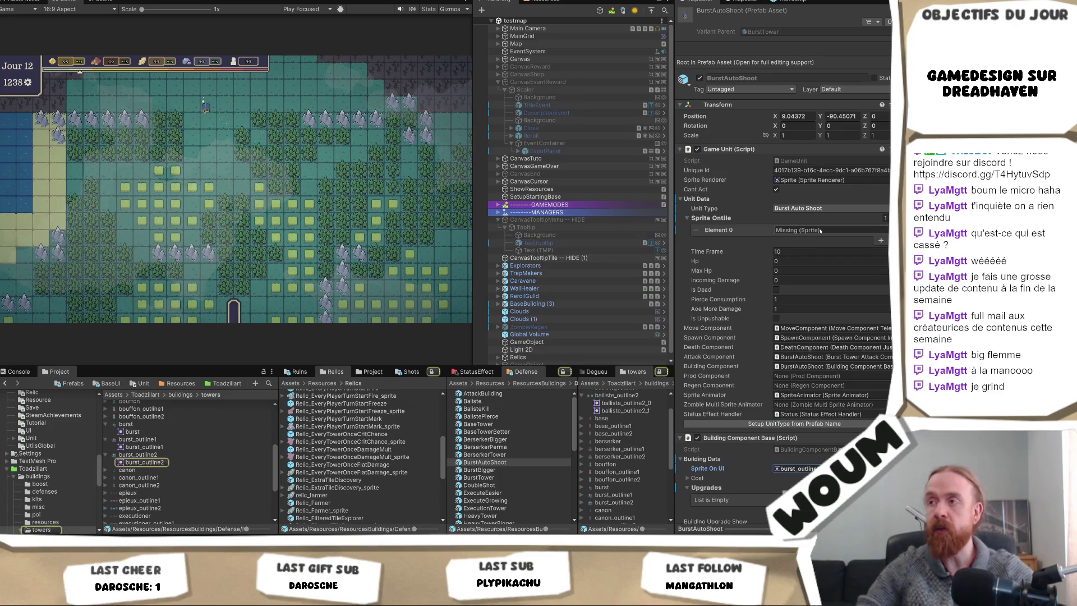
left_click_drag(821, 231, 821, 231)
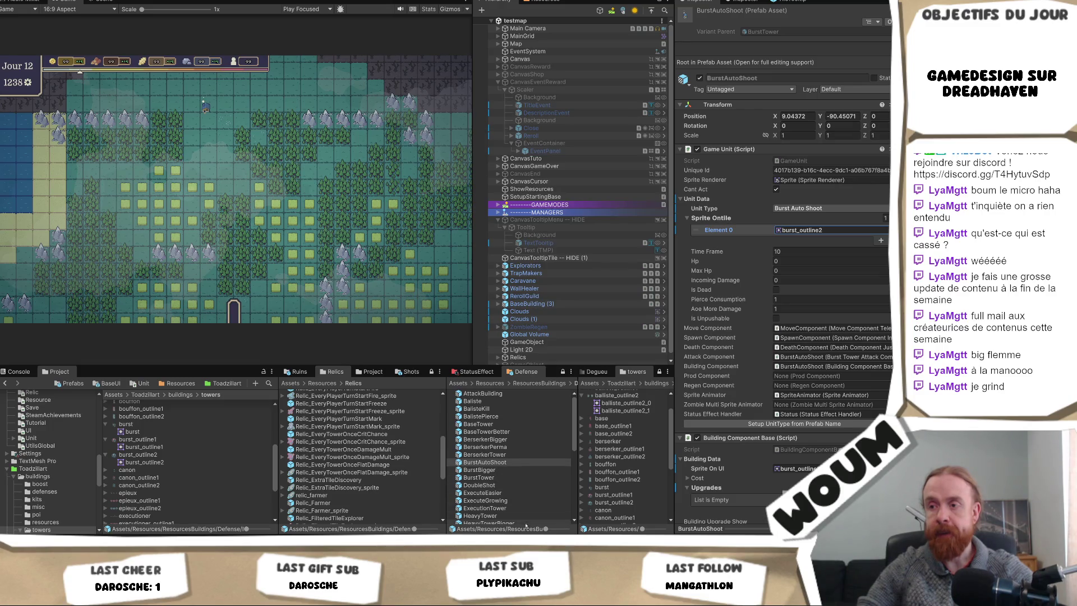
left_click(484, 508)
scroll(632, 489, "down", 2)
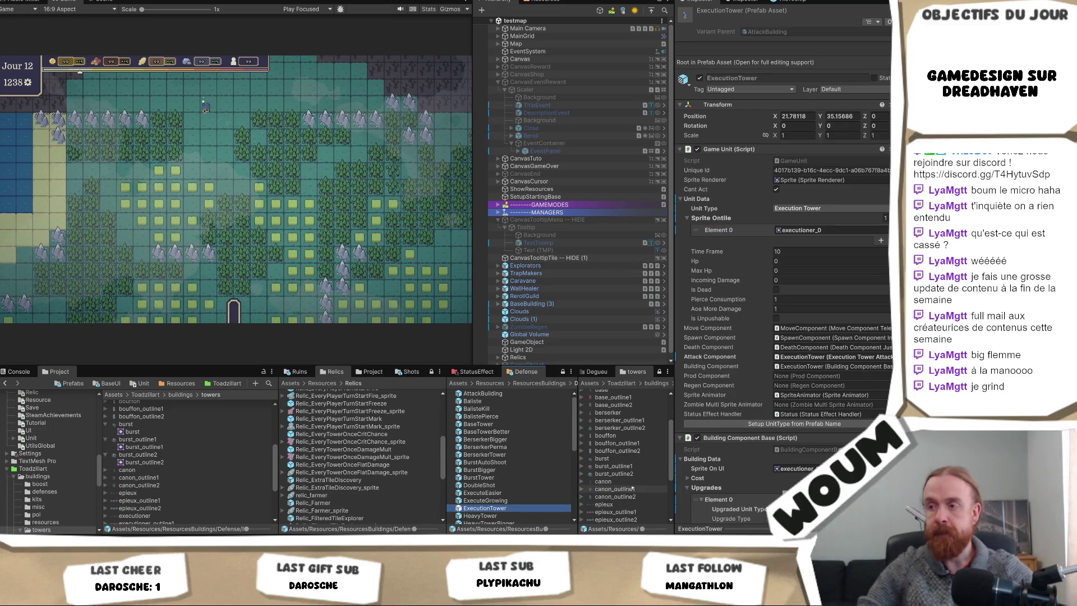
- Check ExecutionTower's UI outline sprite and browse ExecuteGrowing and HeavyTower
scroll(633, 488, "down", 3)
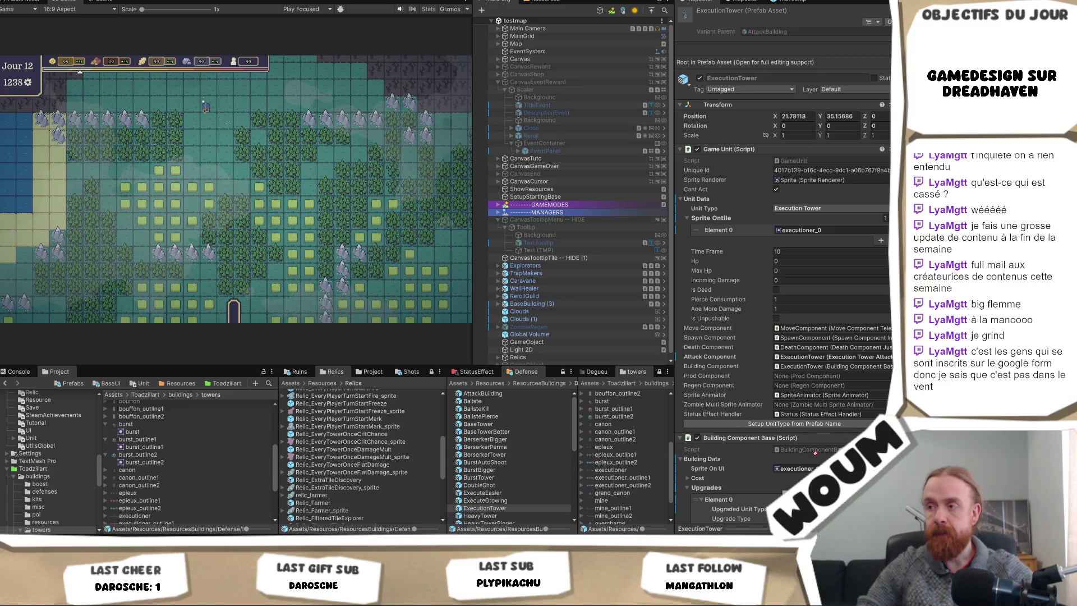
left_click(800, 469)
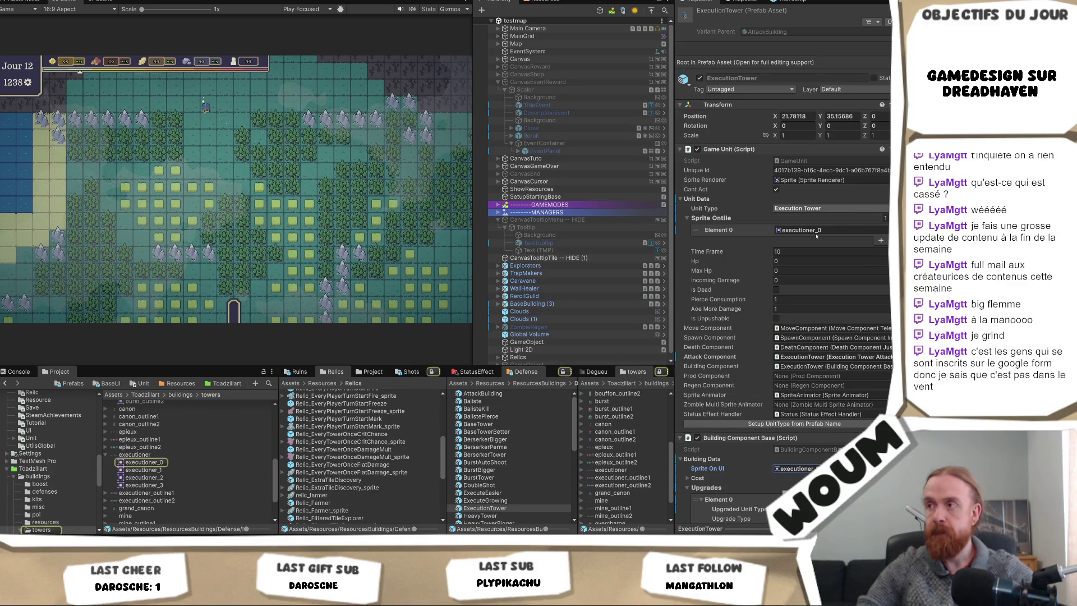
scroll(508, 472, "down", 2)
left_click(508, 473)
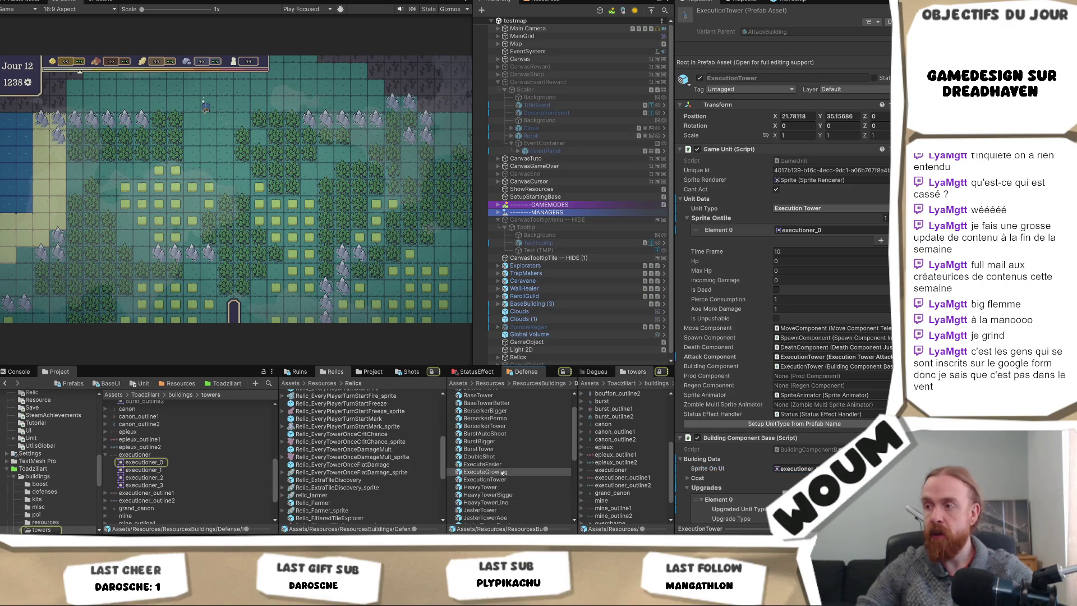
scroll(509, 473, "down", 2)
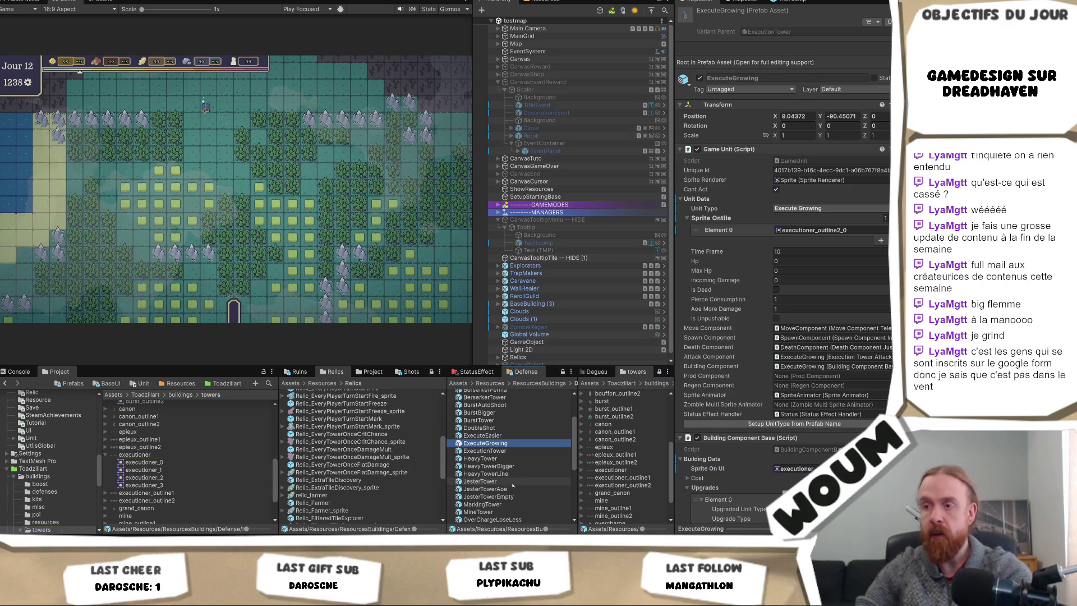
left_click(508, 459)
- Give HeavyTowerBigger the canon_outline1 sprite in its outline fields
left_click(509, 467)
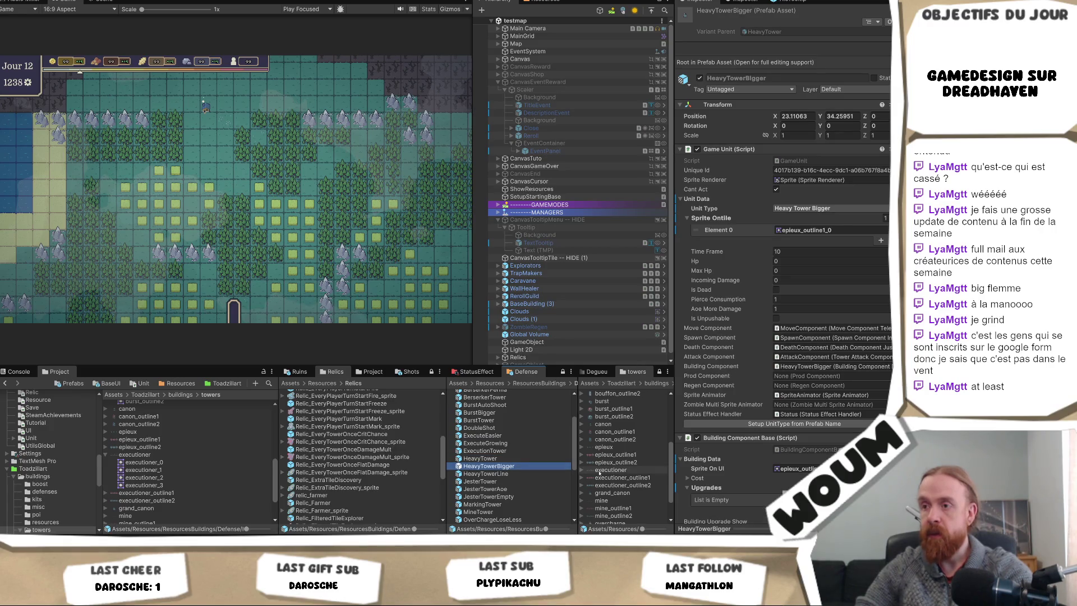
scroll(634, 469, "down", 2)
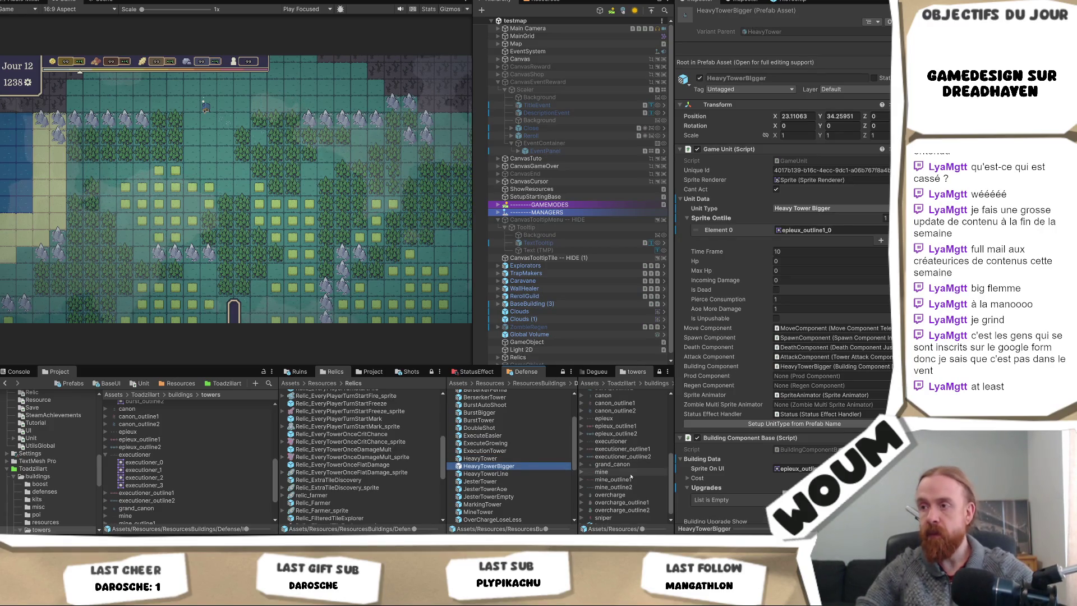
scroll(634, 468, "up", 2)
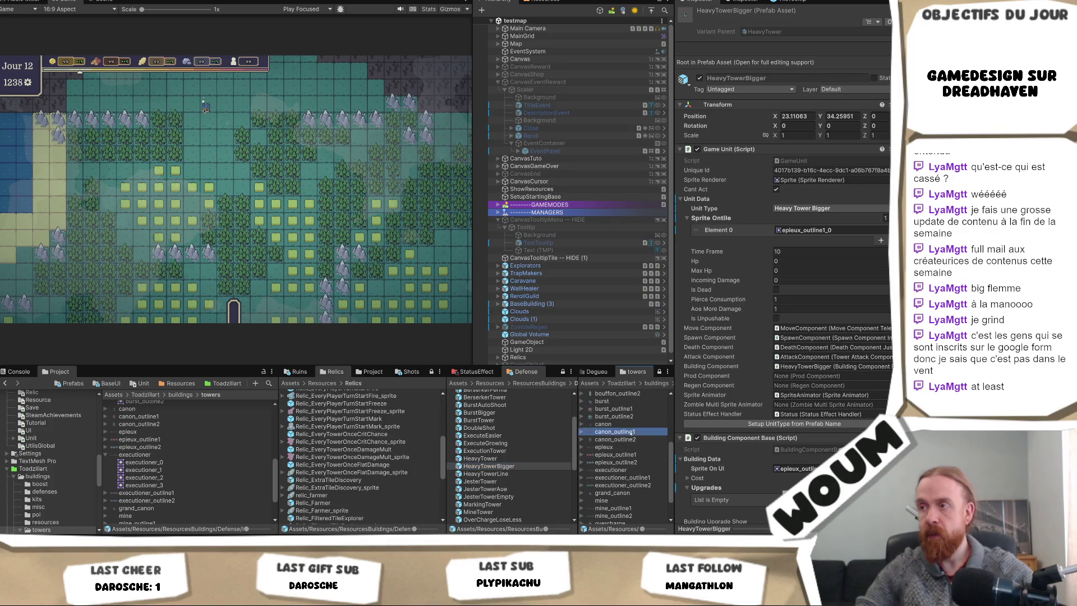
mouse_move(615, 431)
left_mouse_down()
mouse_move(805, 263)
mouse_move(814, 230)
left_mouse_up()
left_click(813, 230)
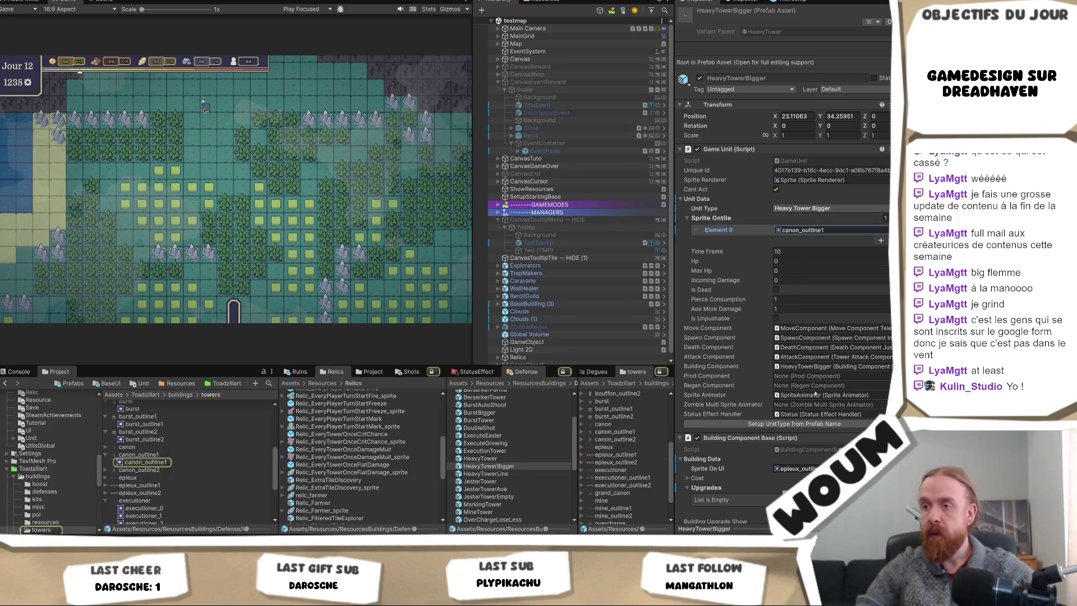
left_click(802, 472)
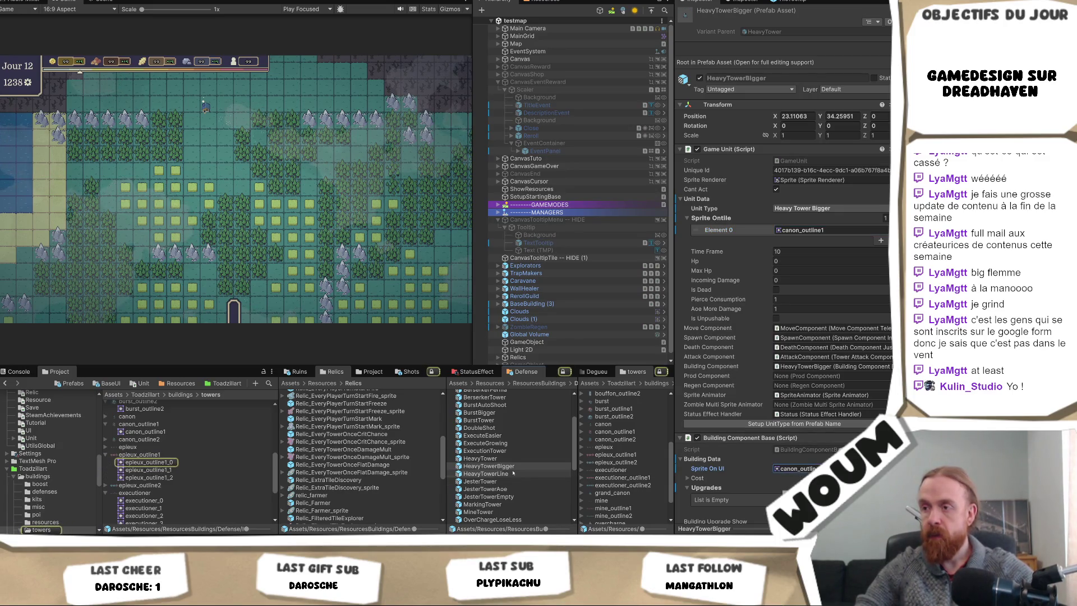
- Assign epieux_outline2 to HeavyTowerLine's Sprite On UI and Element 0, and set Time Frame to 10
left_click(486, 474)
left_click_drag(616, 462, 797, 469)
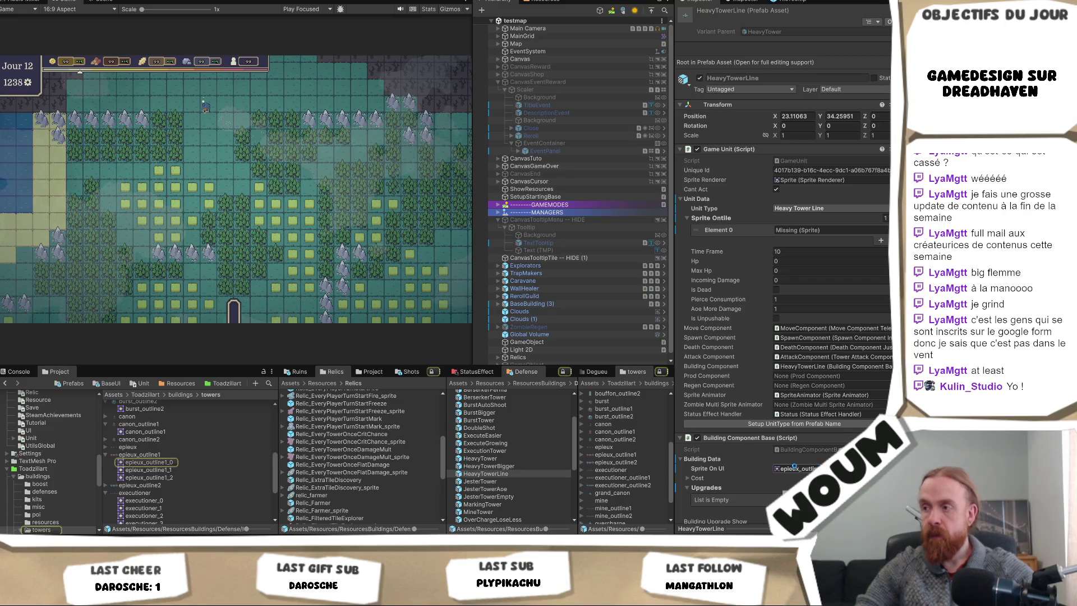
left_click_drag(785, 238, 785, 238)
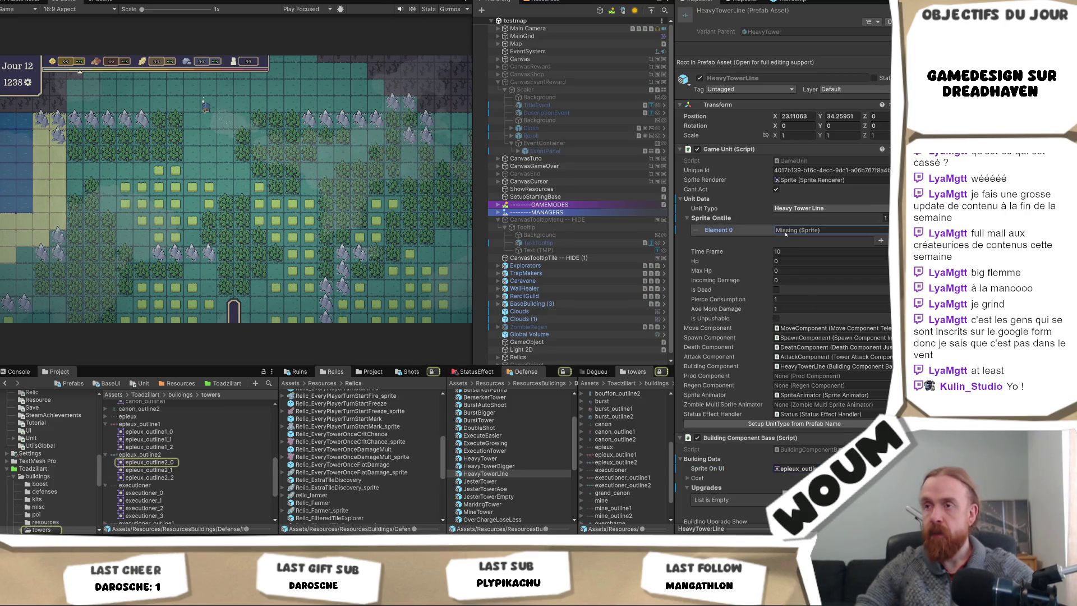
double_click(777, 251)
type("10")
key("Return")
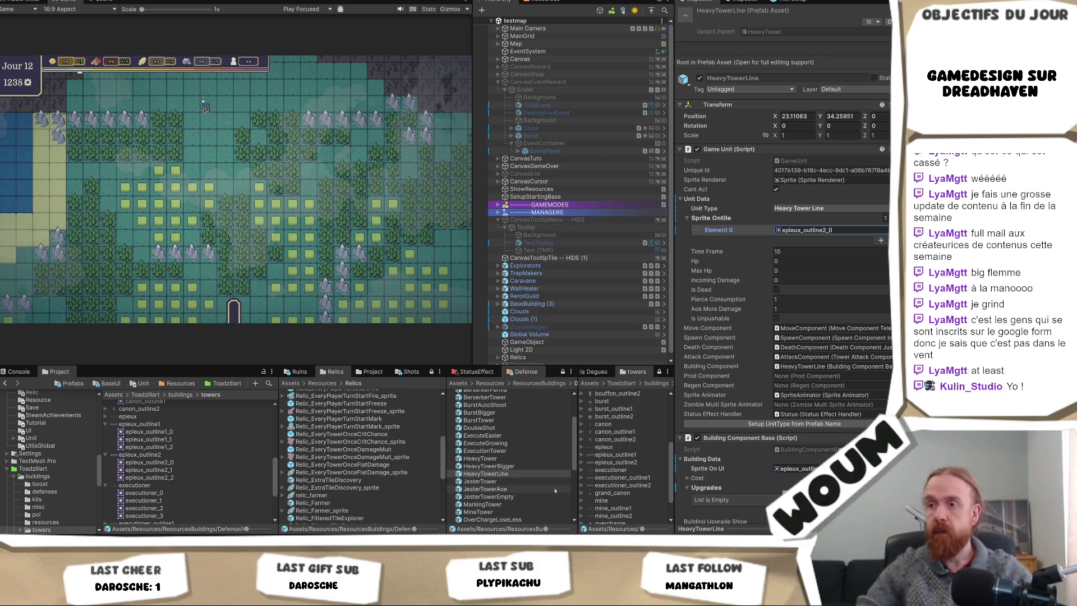
left_click(531, 482)
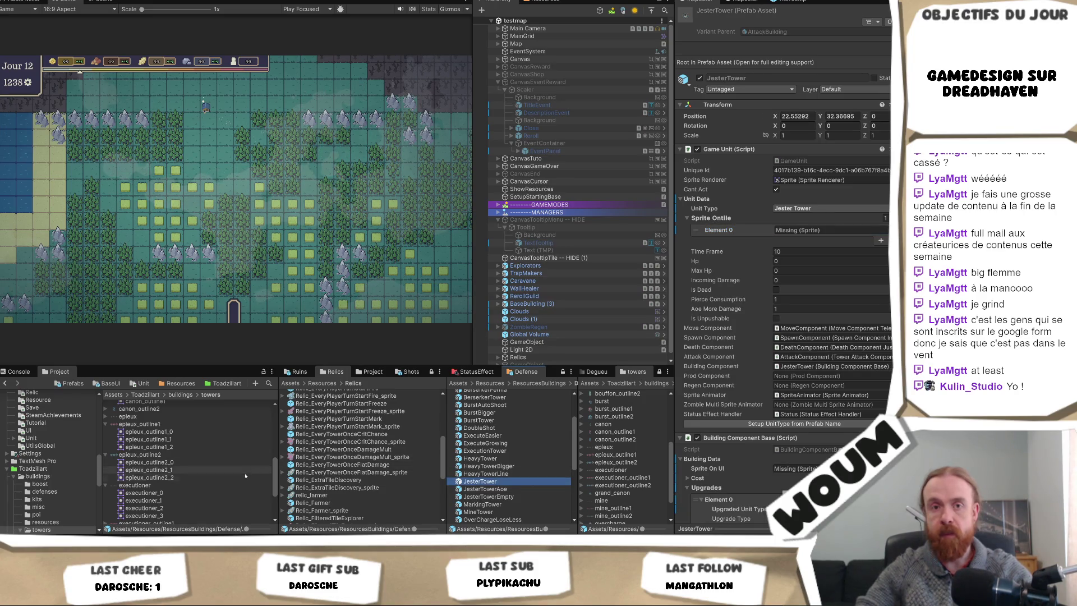
- Set JesterTower's Sprite Ontile Element 0 to bouffon
scroll(246, 476, "up", 3)
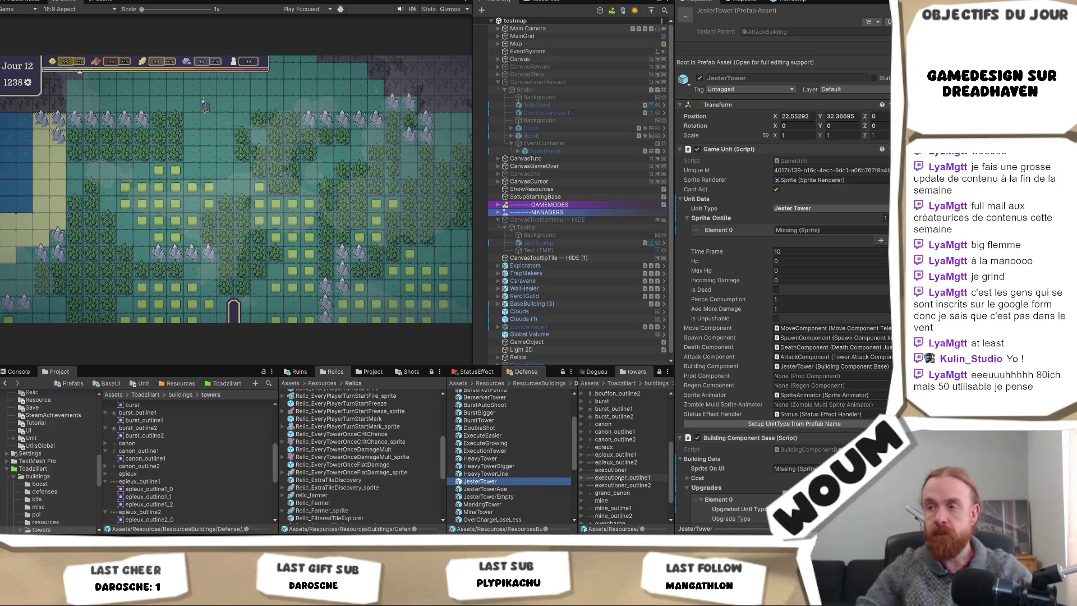
scroll(621, 478, "up", 3)
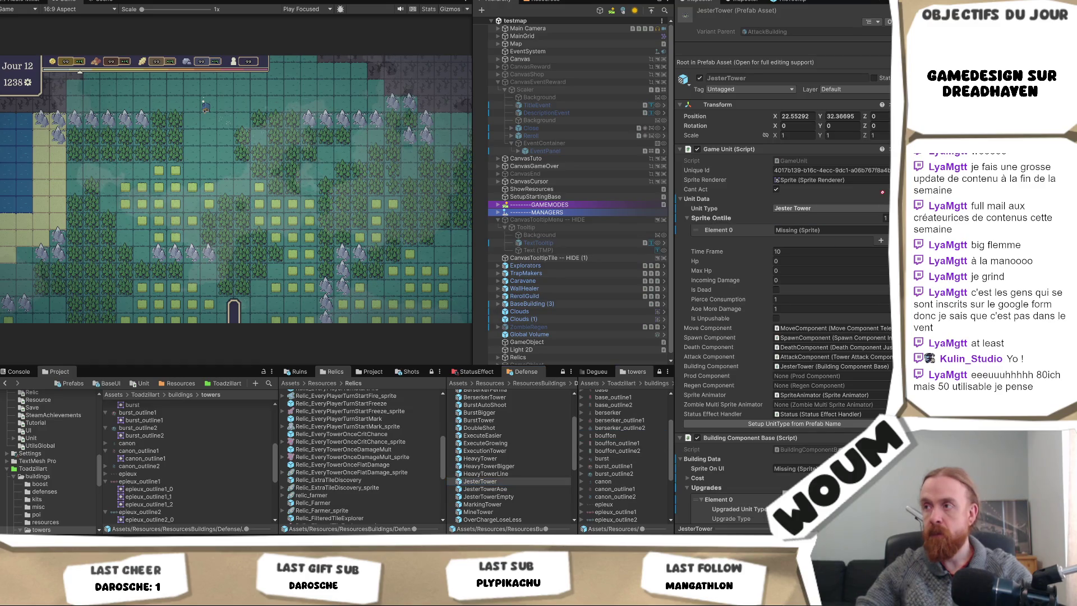
left_click_drag(606, 435, 830, 230)
left_click(831, 230)
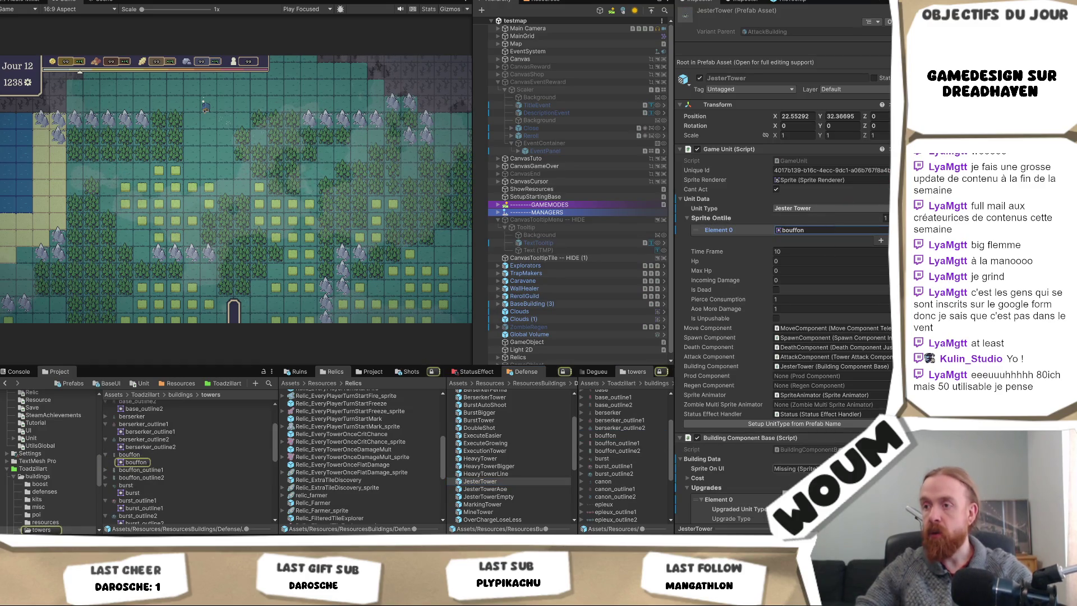
- Assign bouffon_outline1 as JesterTowerAoe's tile outline
left_click(485, 489)
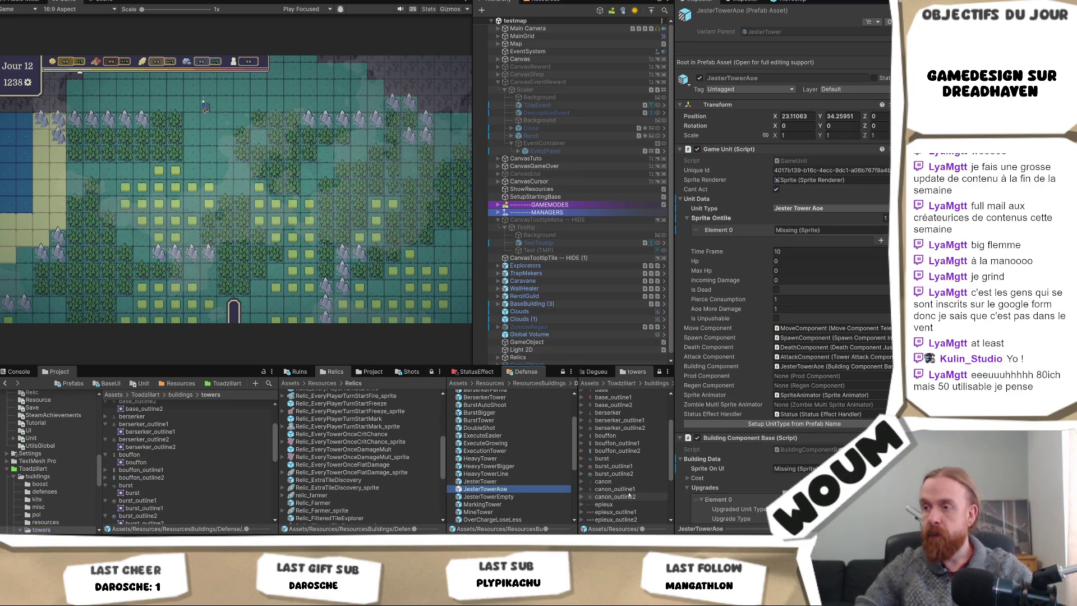
mouse_move(617, 443)
left_mouse_down()
mouse_move(795, 279)
mouse_move(831, 230)
left_mouse_up()
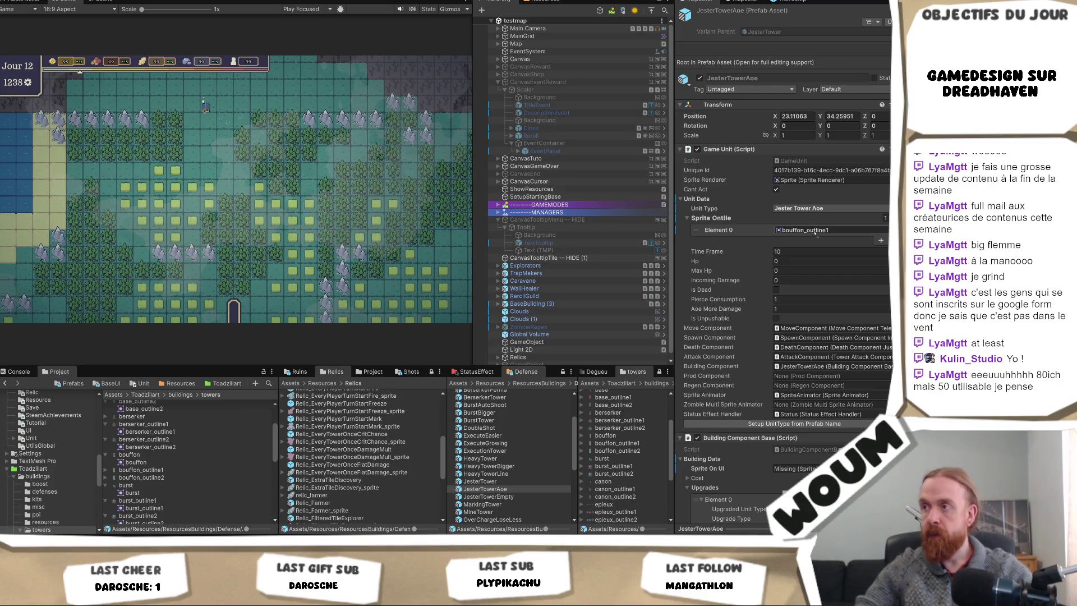
left_click(830, 230)
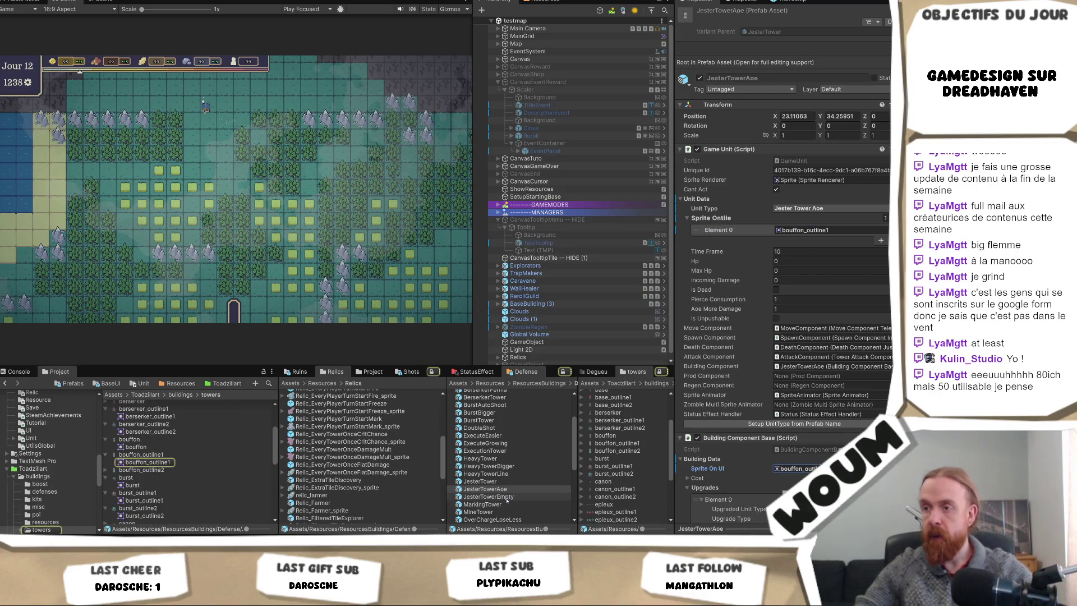
- Fill JesterTowerEmpty's Sprite On UI and Sprite Ontile Element 0 with bouffon_outline2
left_click(488, 497)
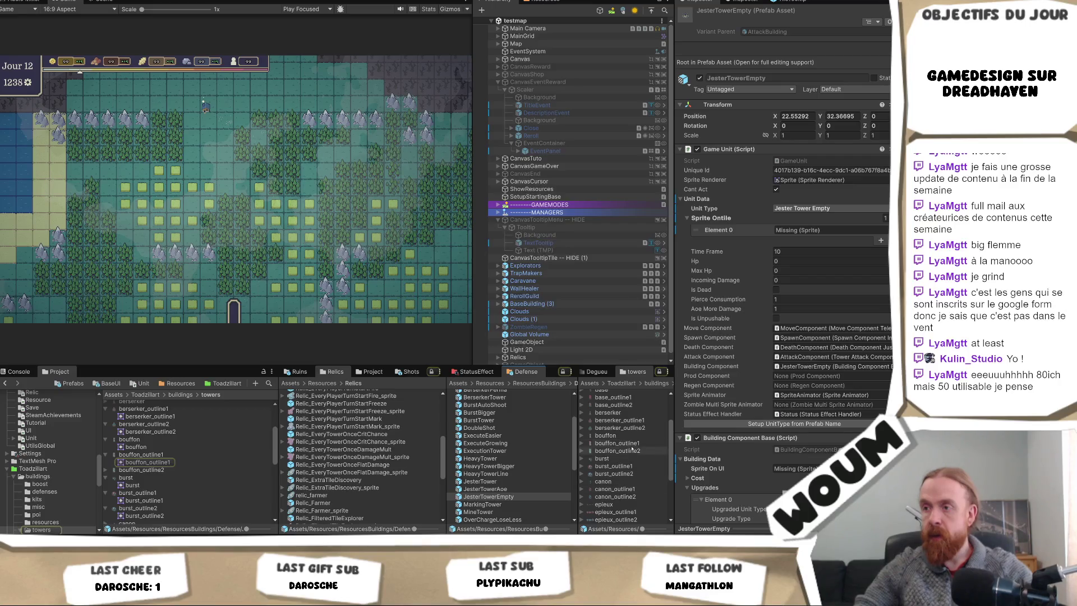
left_click(795, 469)
key("ctrl+v")
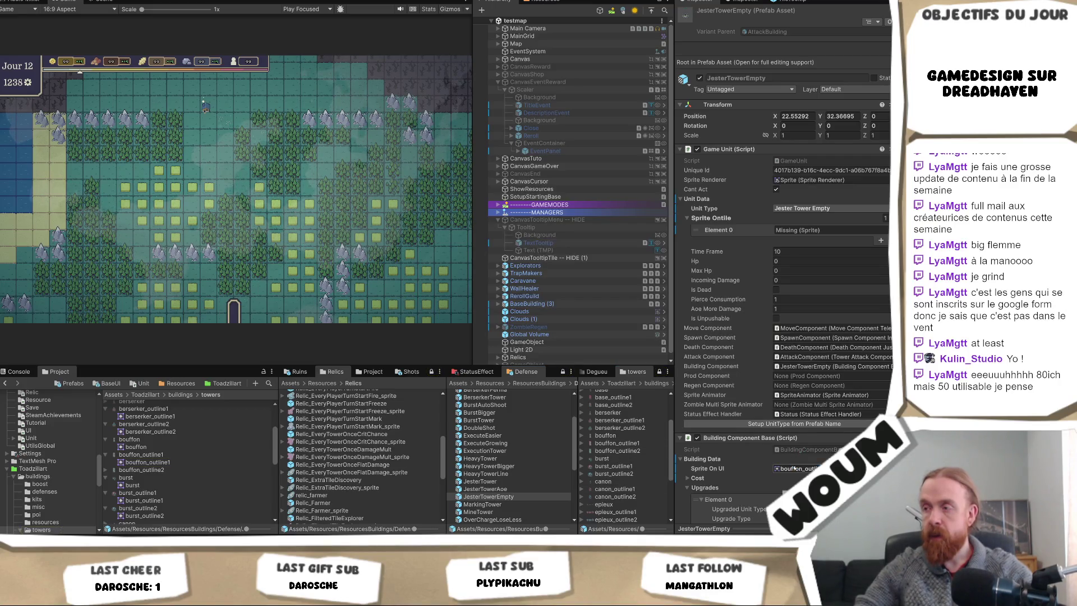
left_click(794, 469)
left_click(799, 230)
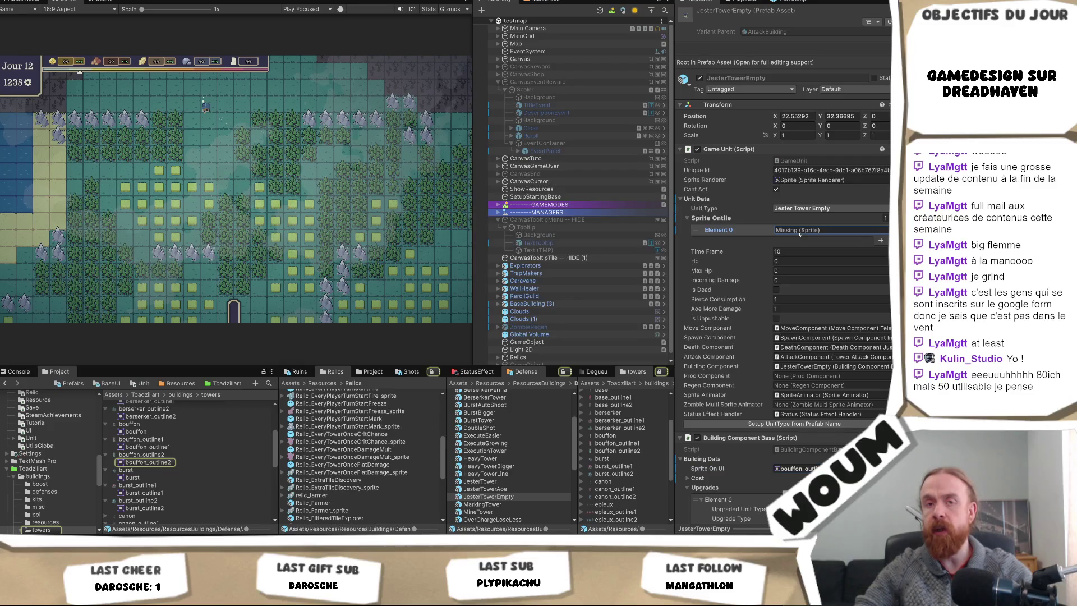
key("ctrl+v")
- Move to the OverChargeLoseLess prefab and widen the Game view to see the map
scroll(537, 468, "down", 2)
scroll(537, 467, "down", 2)
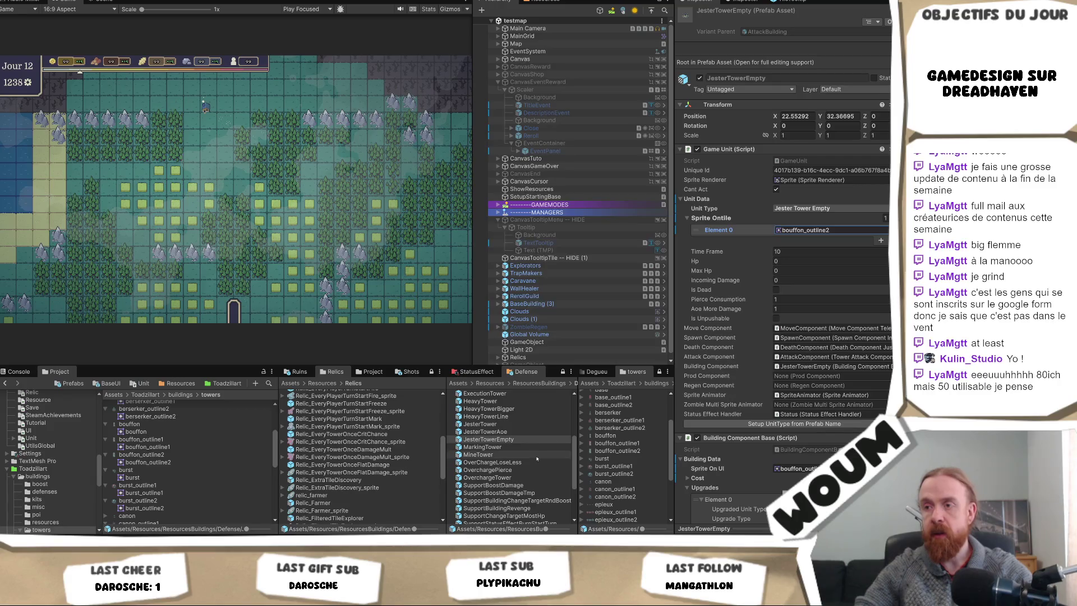
left_click(505, 477)
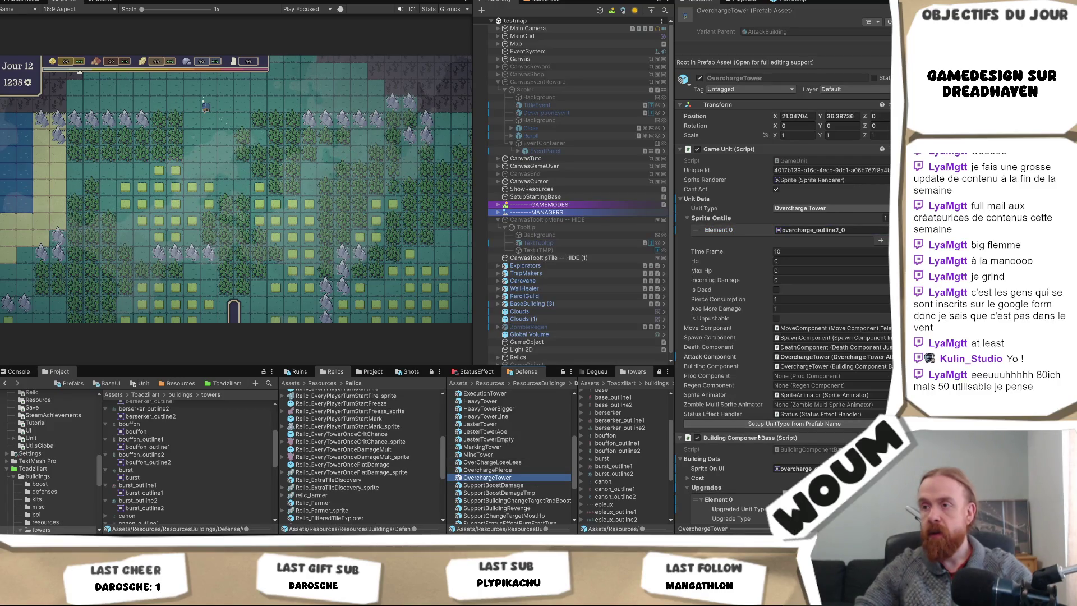
key("Up")
key("Up")
scroll(537, 473, "down", 3)
scroll(537, 474, "down", 1)
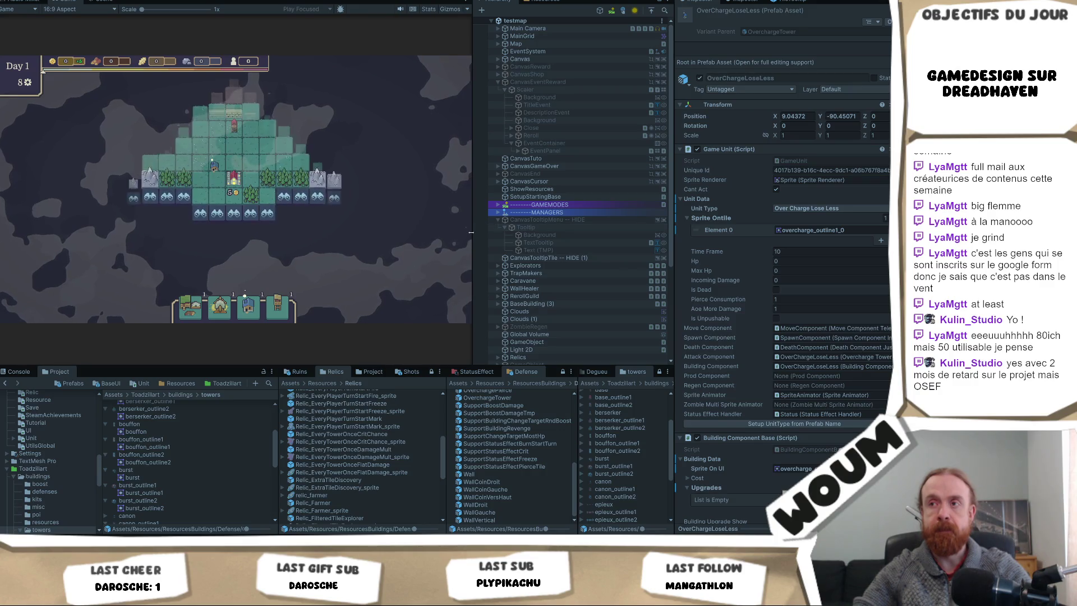
left_click_drag(471, 231, 531, 232)
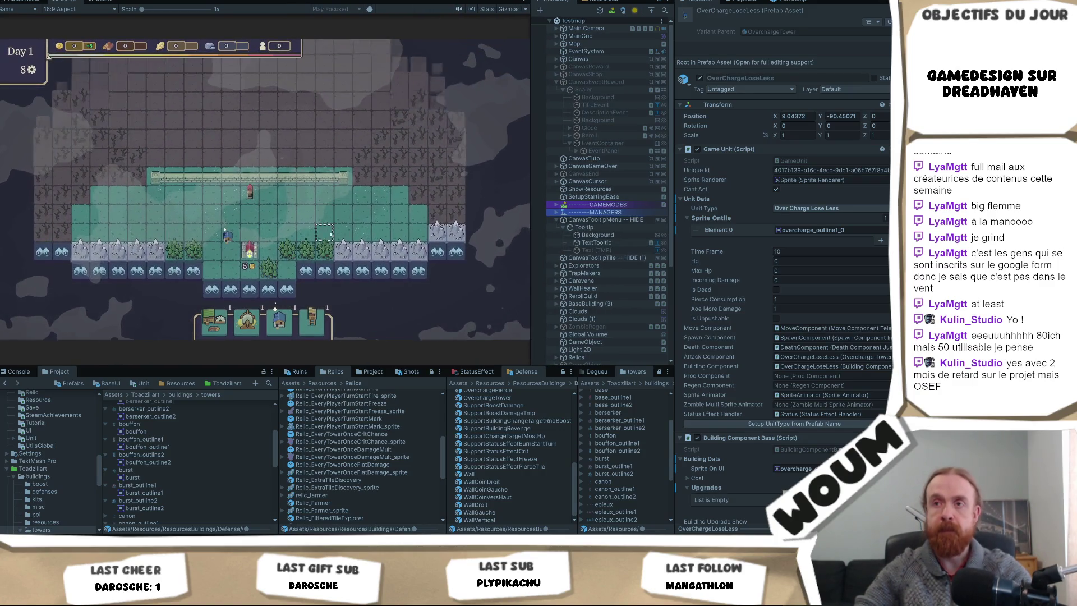
- Take the offered construction kit, then take the Marked Aura relic reward
mouse_move(240, 181)
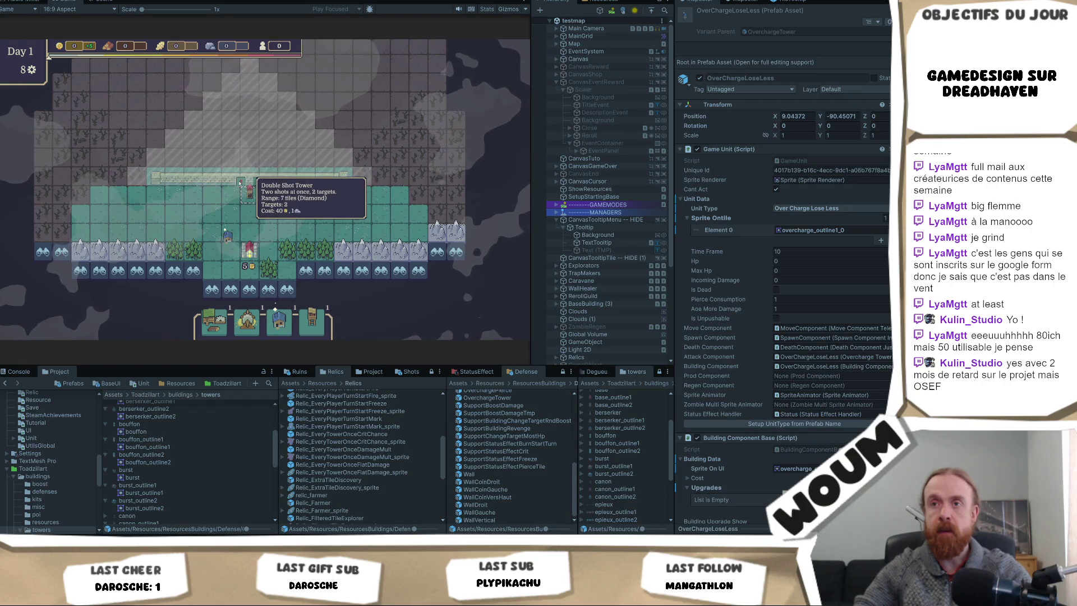
scroll(259, 181, "up", 3)
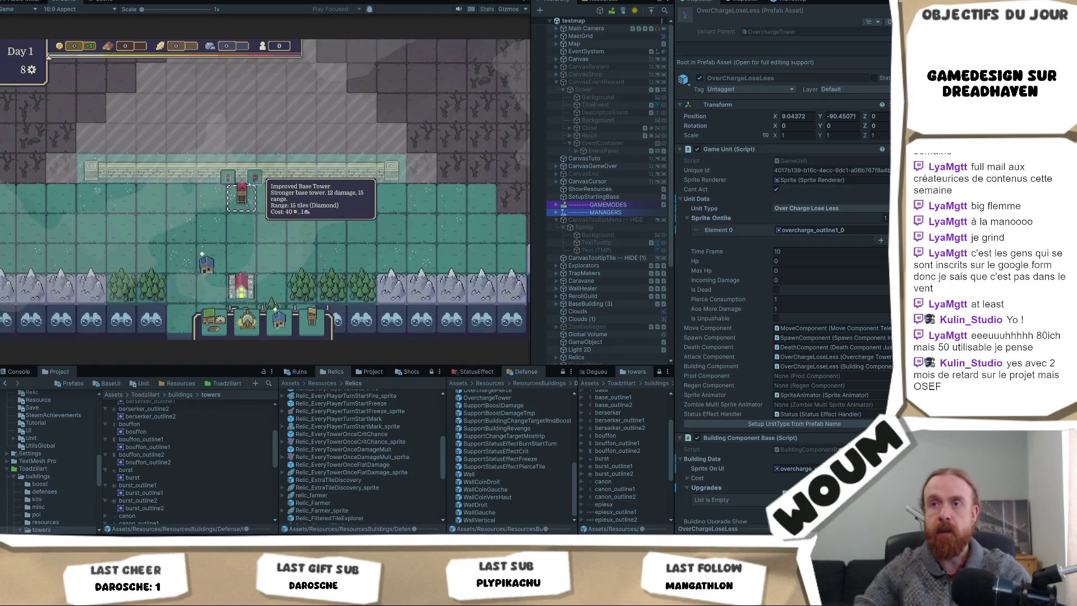
scroll(339, 204, "down", 3)
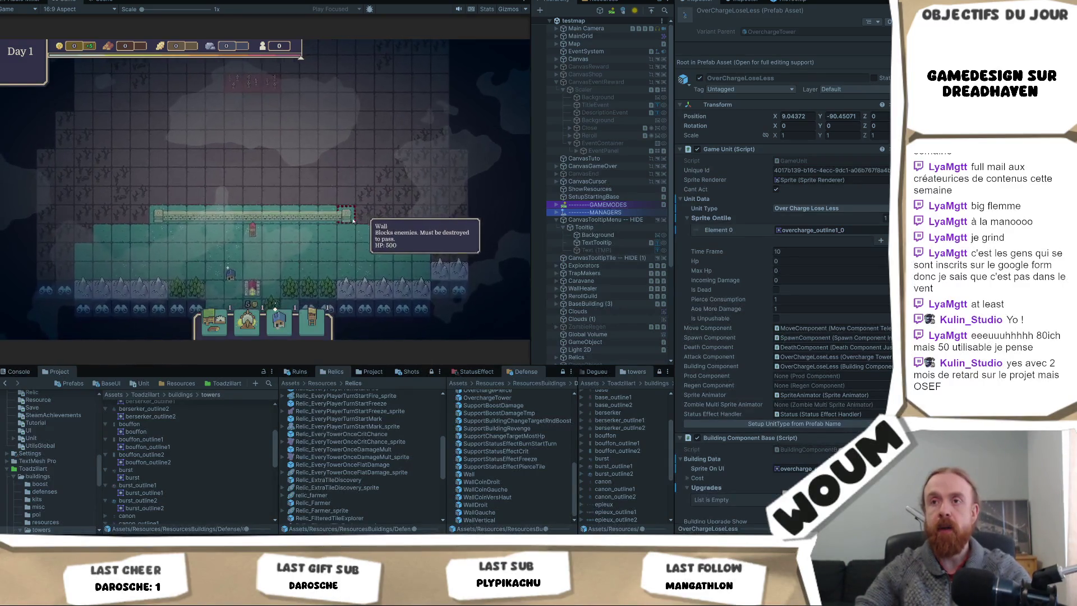
left_click(287, 256)
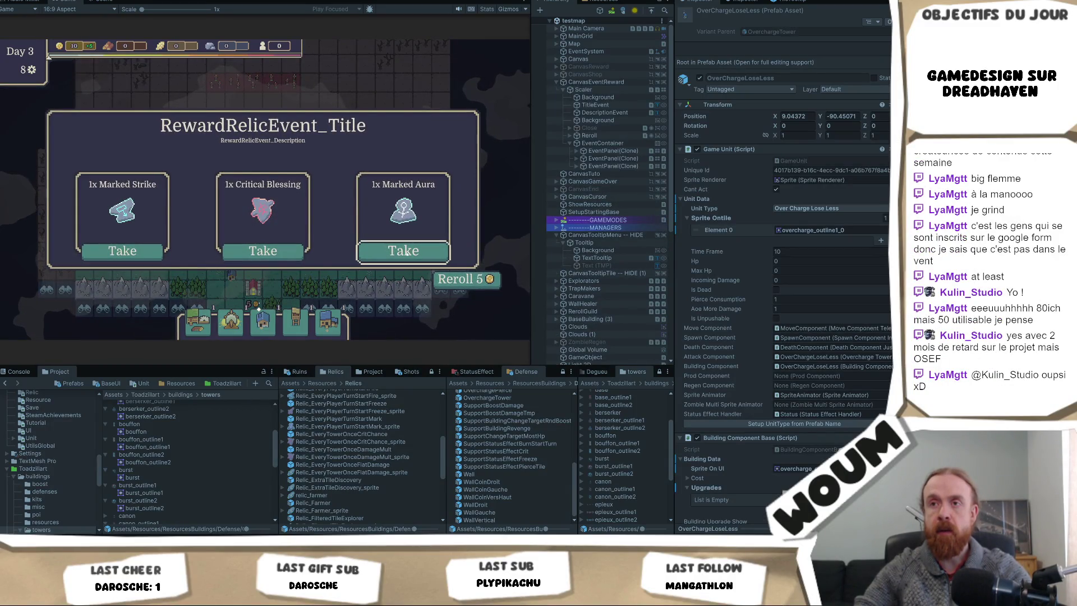
left_click(401, 258)
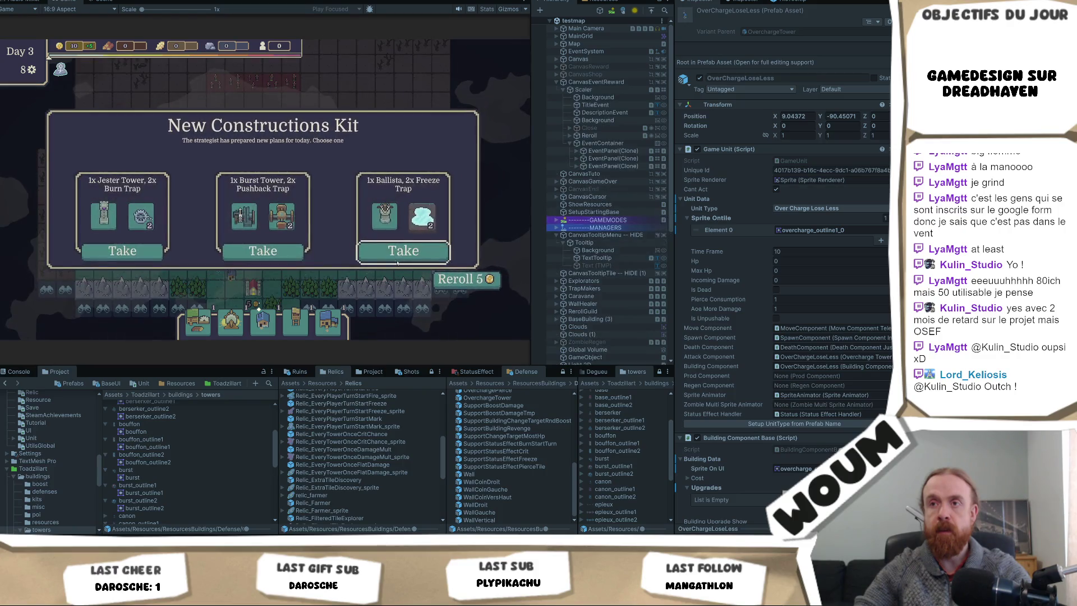
mouse_move(422, 216)
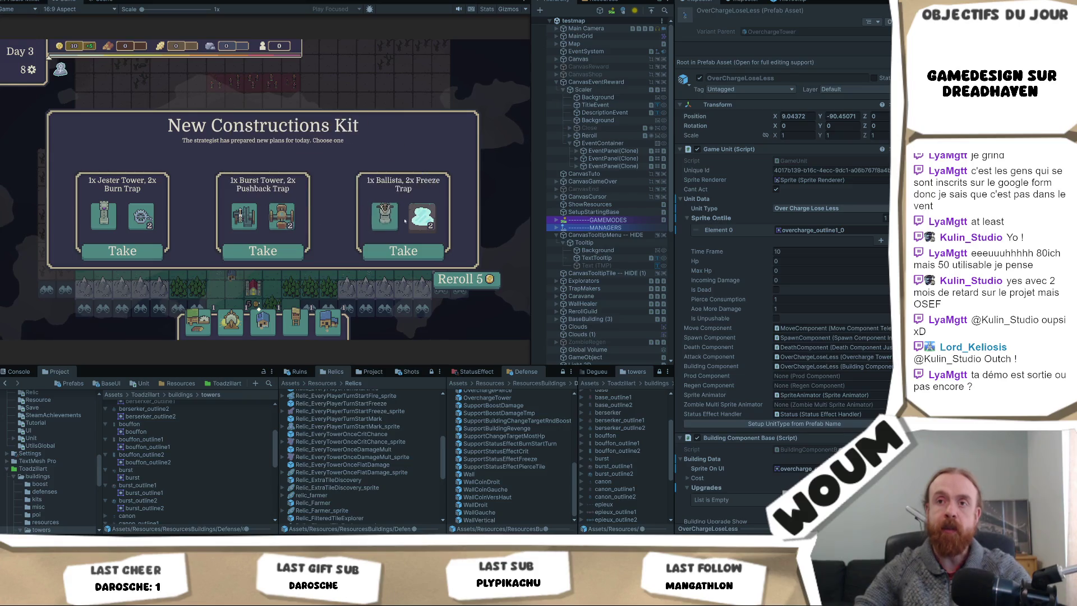
- Search the Project for 'trap' and select the ice_trap texture
left_click(230, 385)
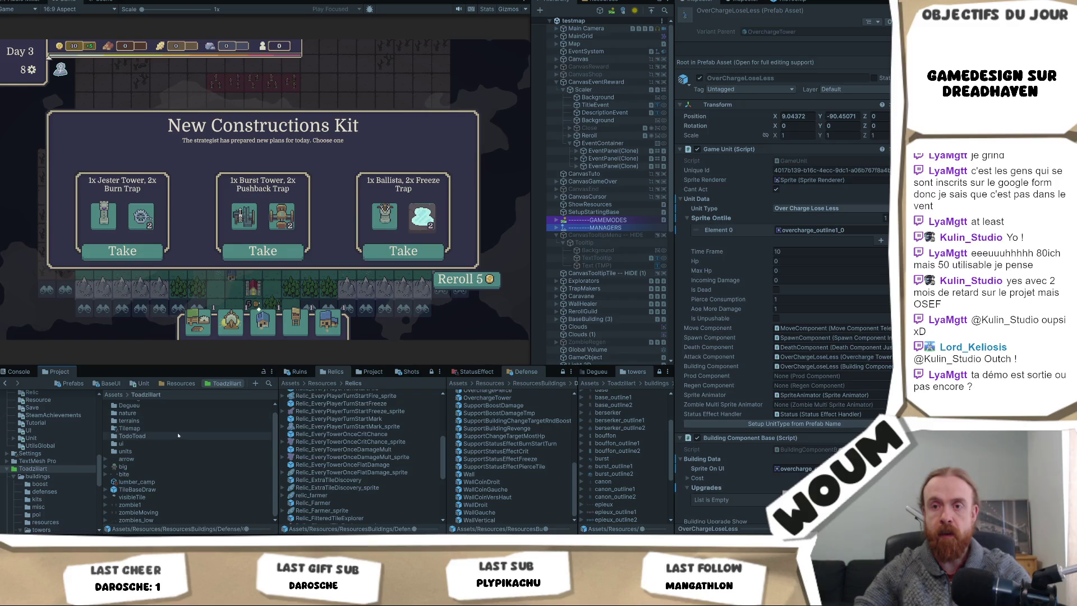
left_click(268, 383)
type("tra")
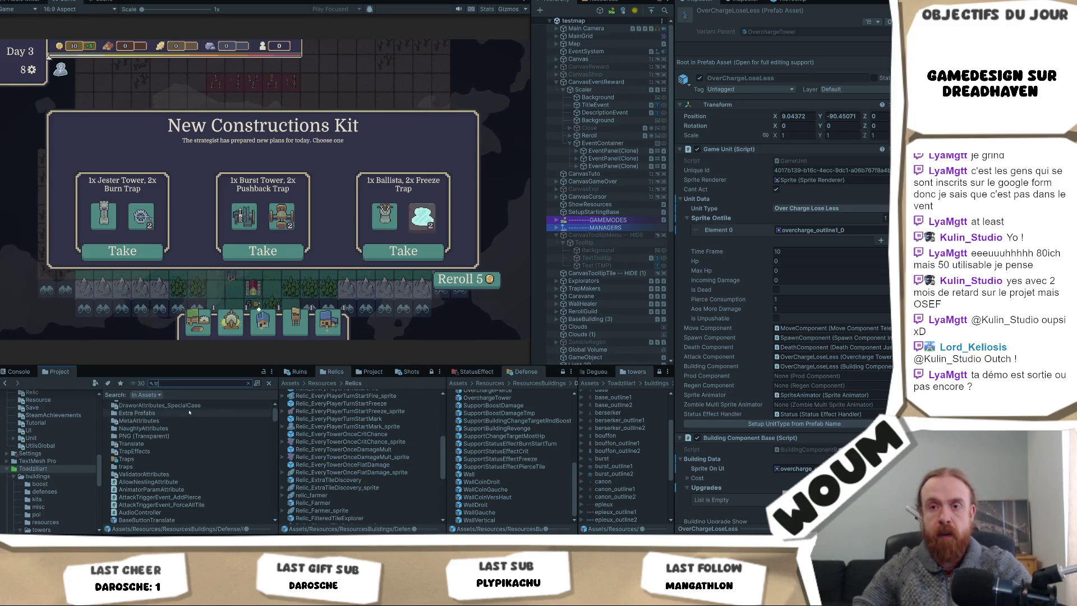
double_click(161, 428)
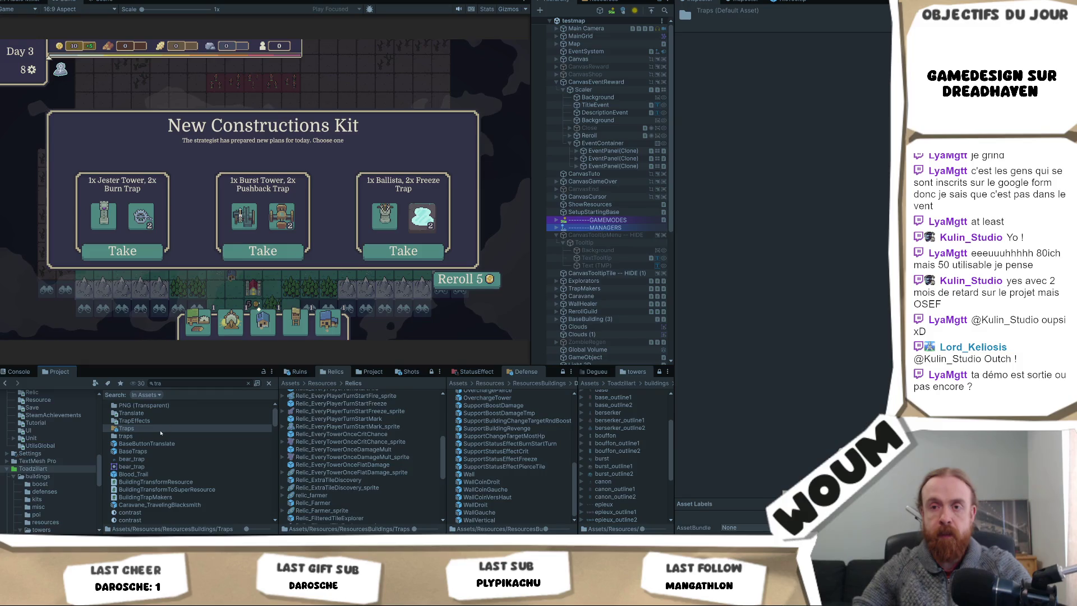
left_click(195, 395)
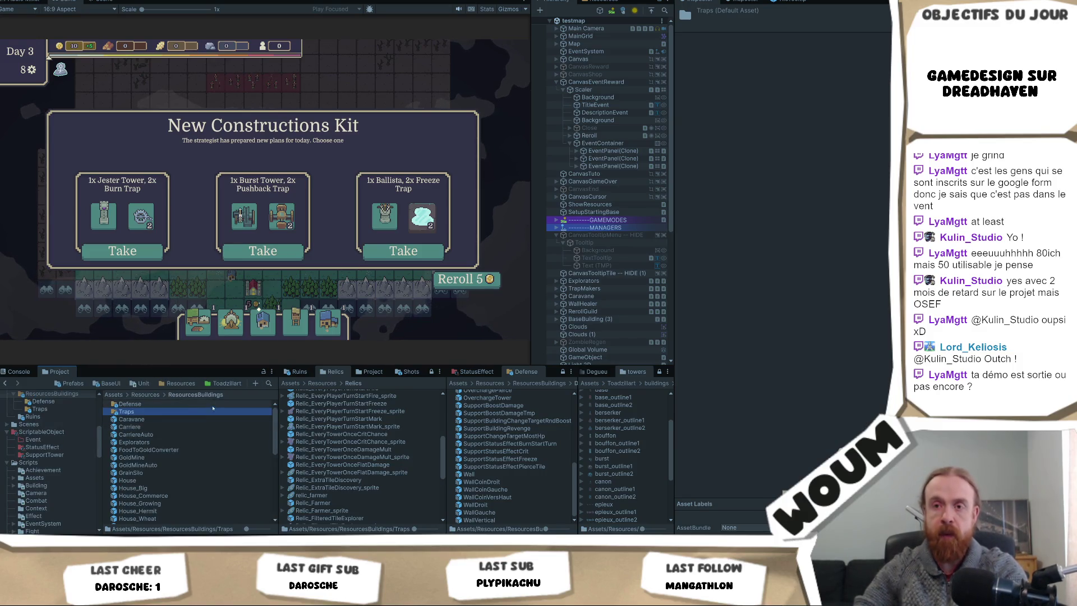
left_click(269, 383)
type("trap")
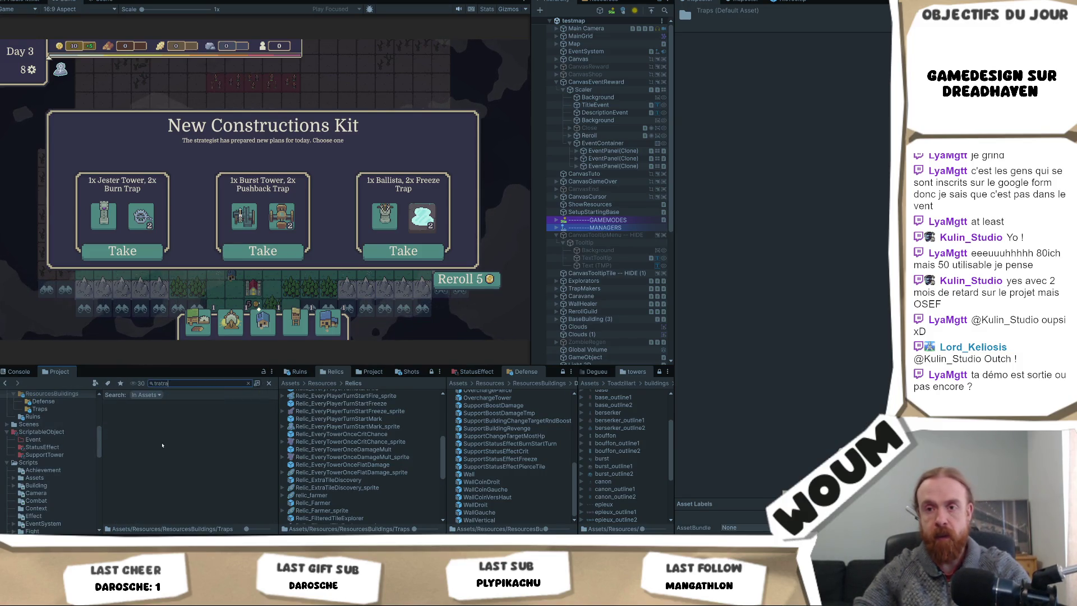
key("ctrl+a")
type("trap")
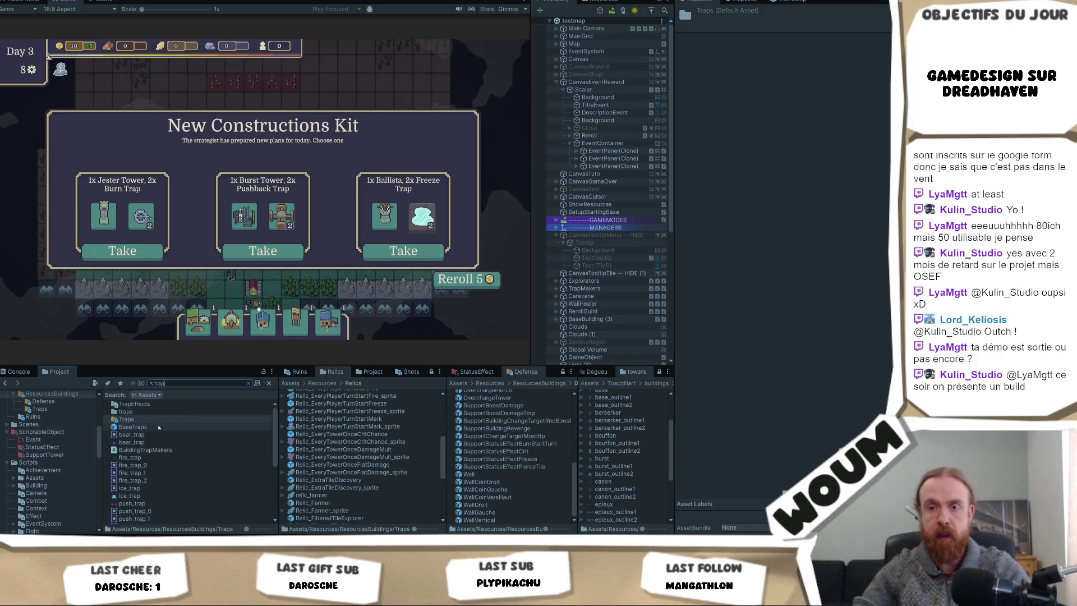
left_click(143, 497)
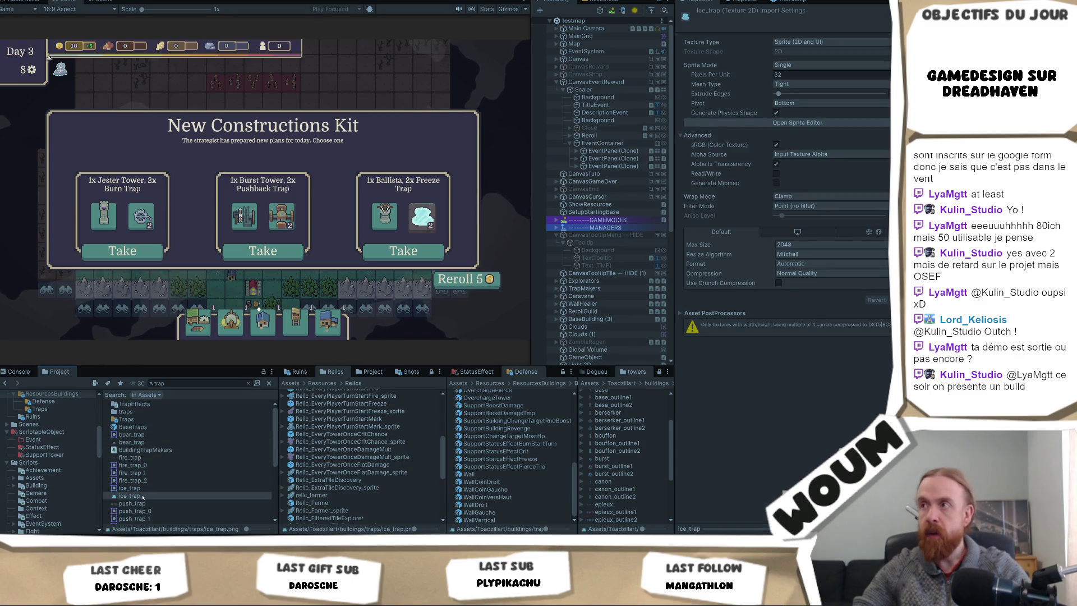
- Reveal ice_trap in its folder, reimport it, and preview it in the image viewer, then close the viewer
left_click(158, 383)
key("Escape")
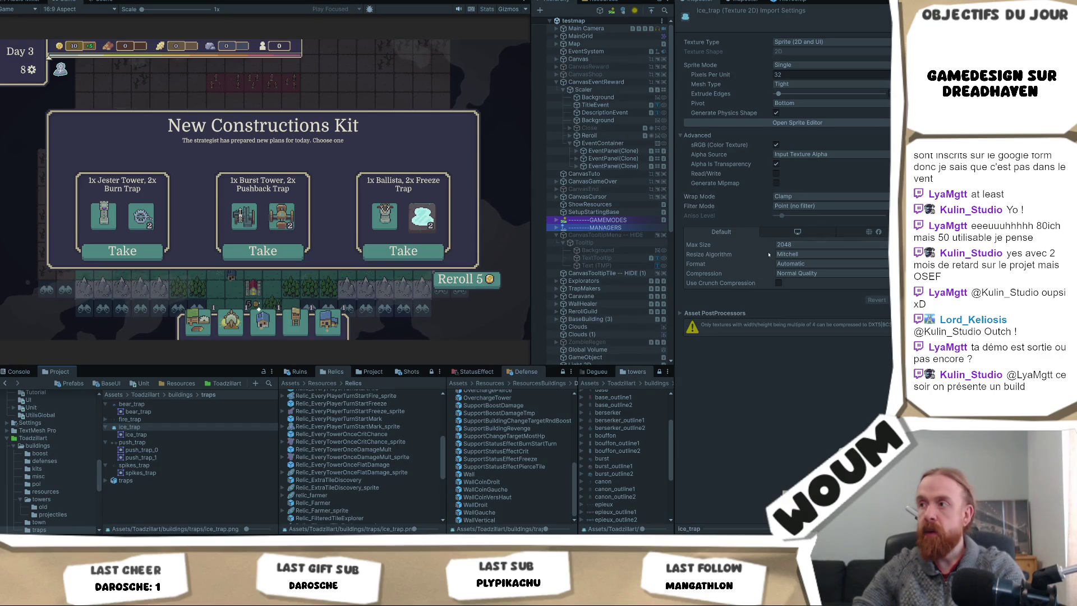
right_click(158, 427)
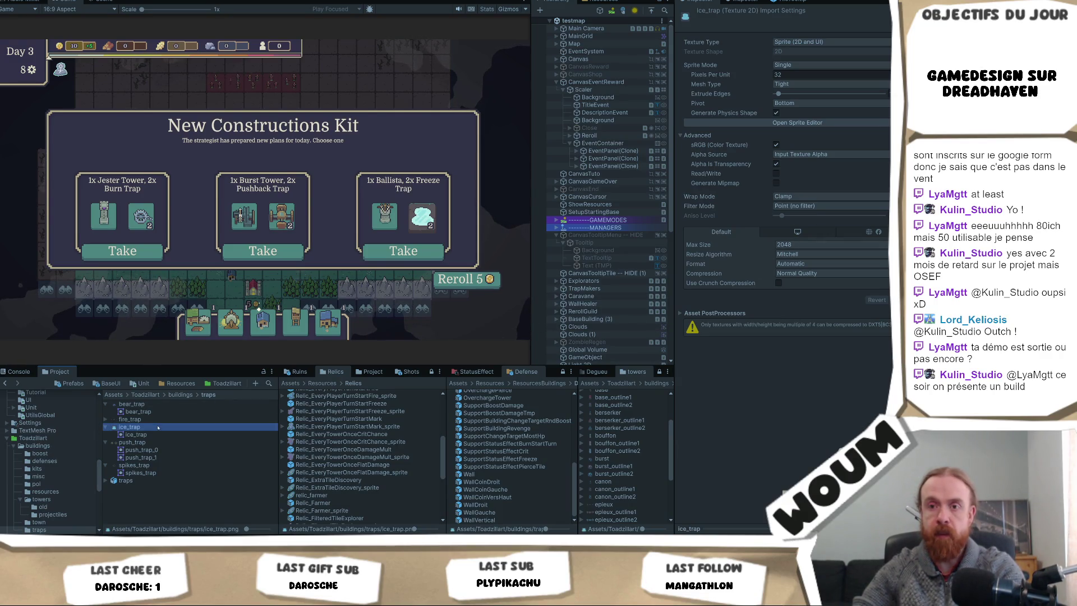
left_click(223, 360)
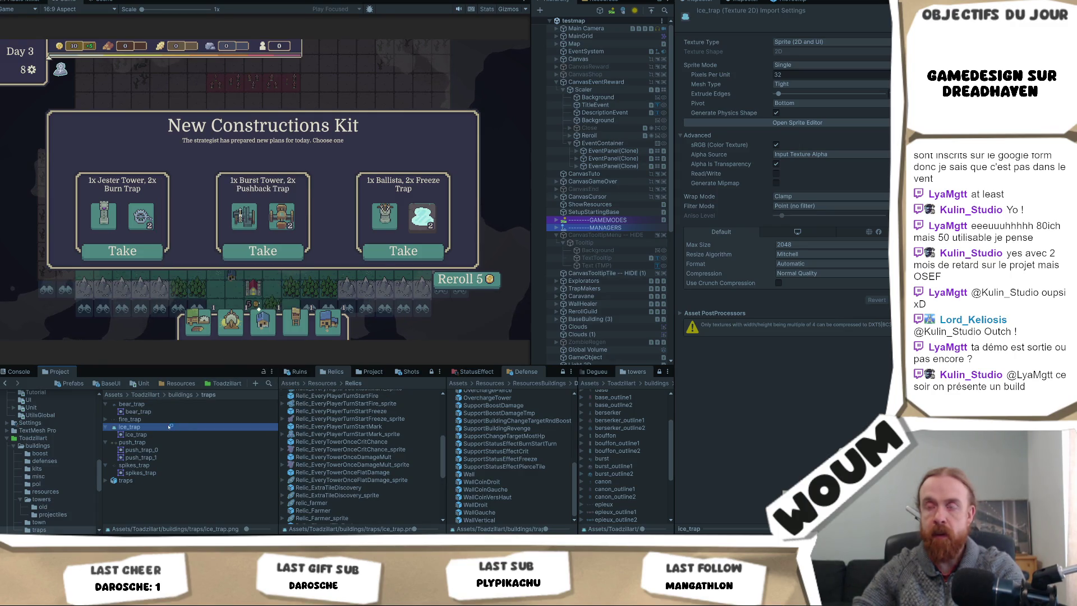
double_click(169, 427)
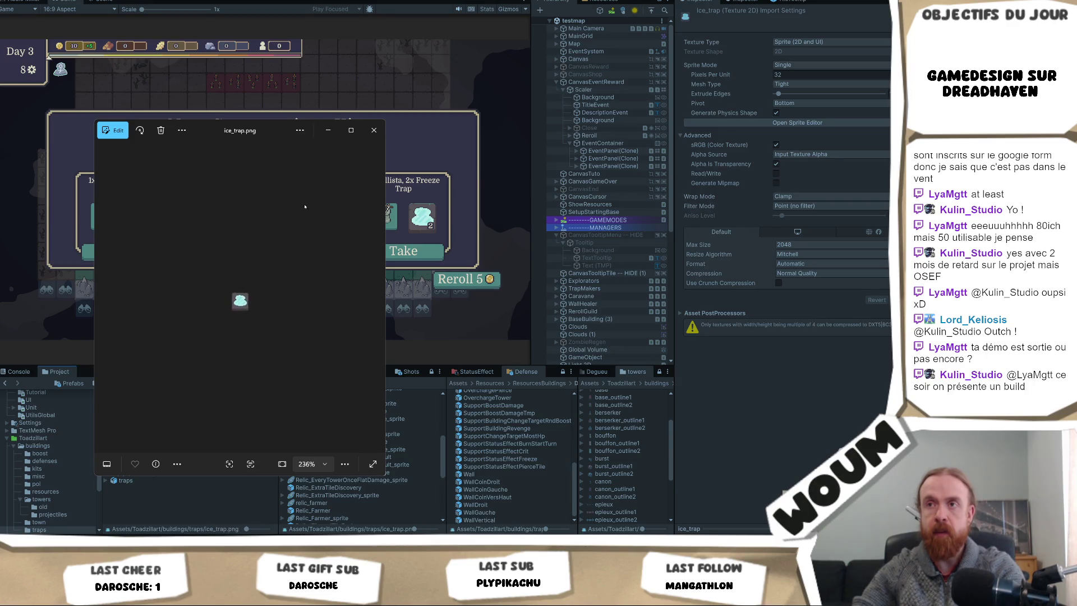
left_click(374, 130)
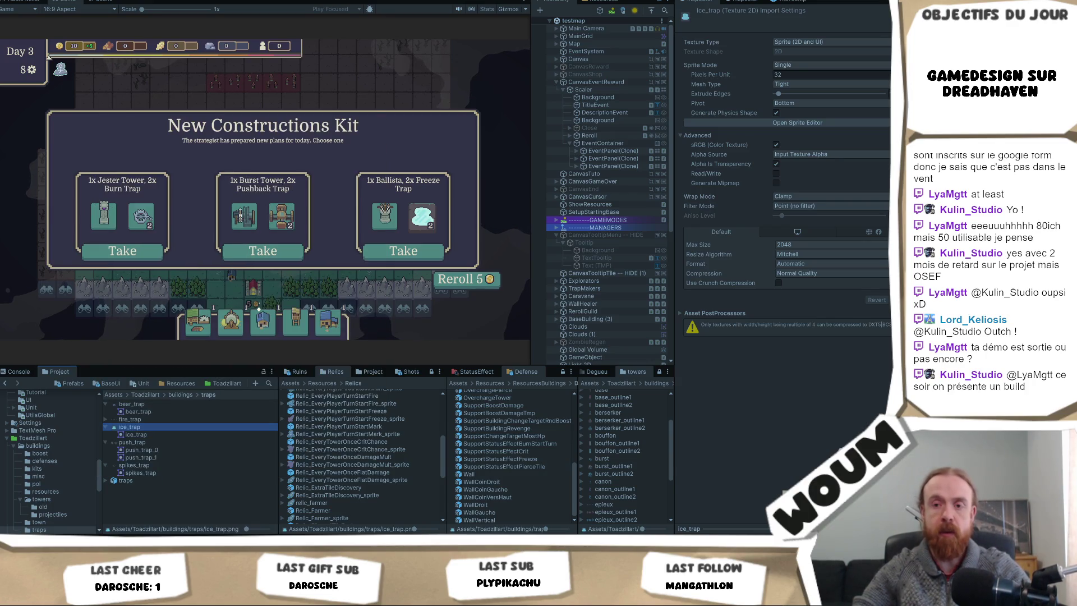
mouse_move(393, 596)
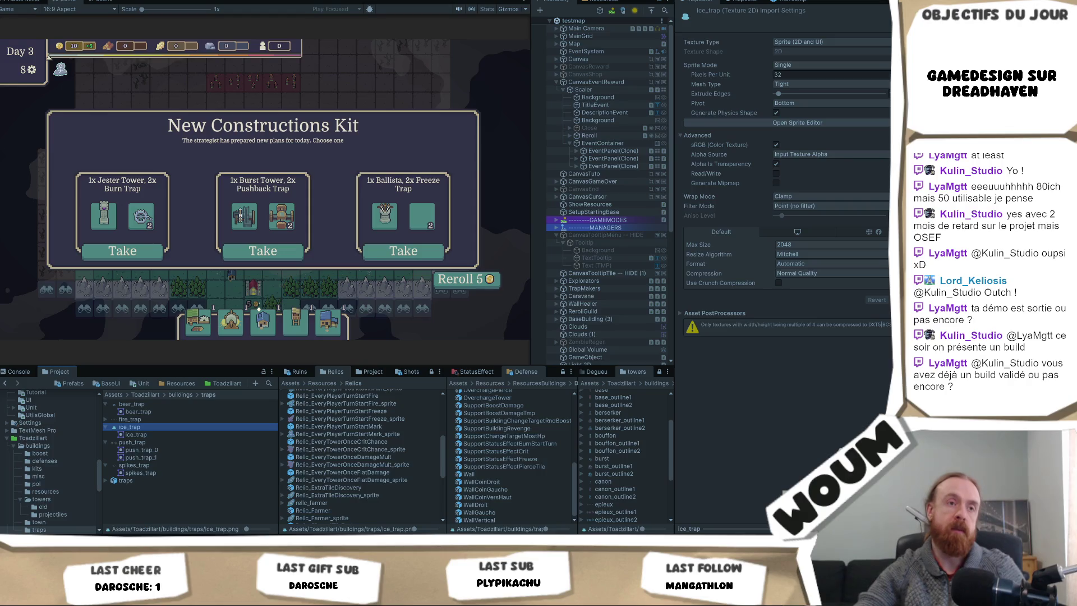
- Switch to the task board and back, with the running game now at Jour 12
key("alt+Tab")
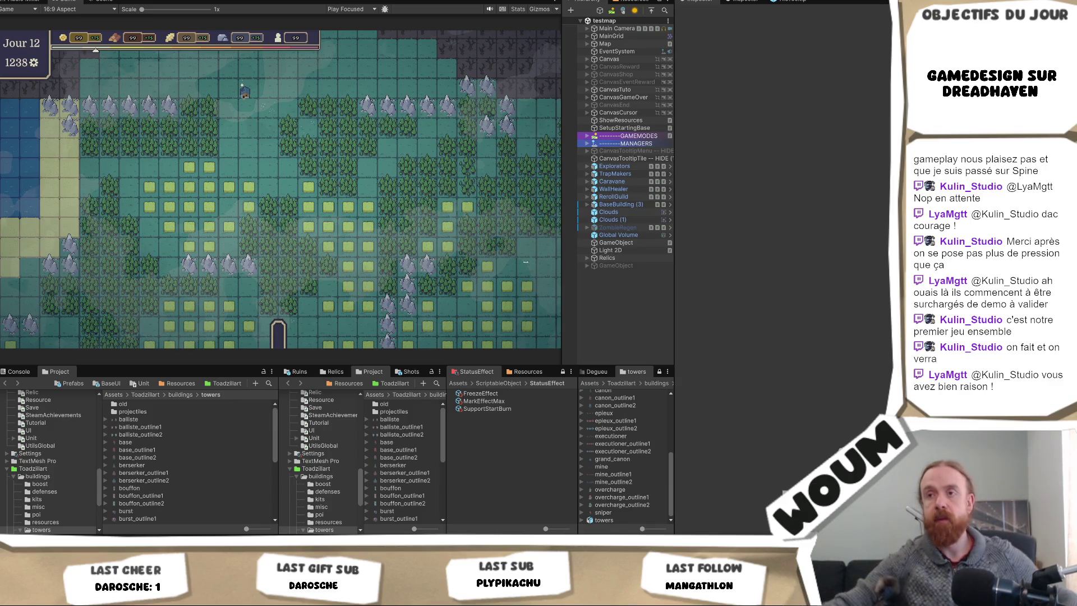
- Open the Resources Defense prefabs and inspect BerserkerBigger, JesterTowerEmpty and HeavyTowerLine
scroll(185, 460, "down", 5)
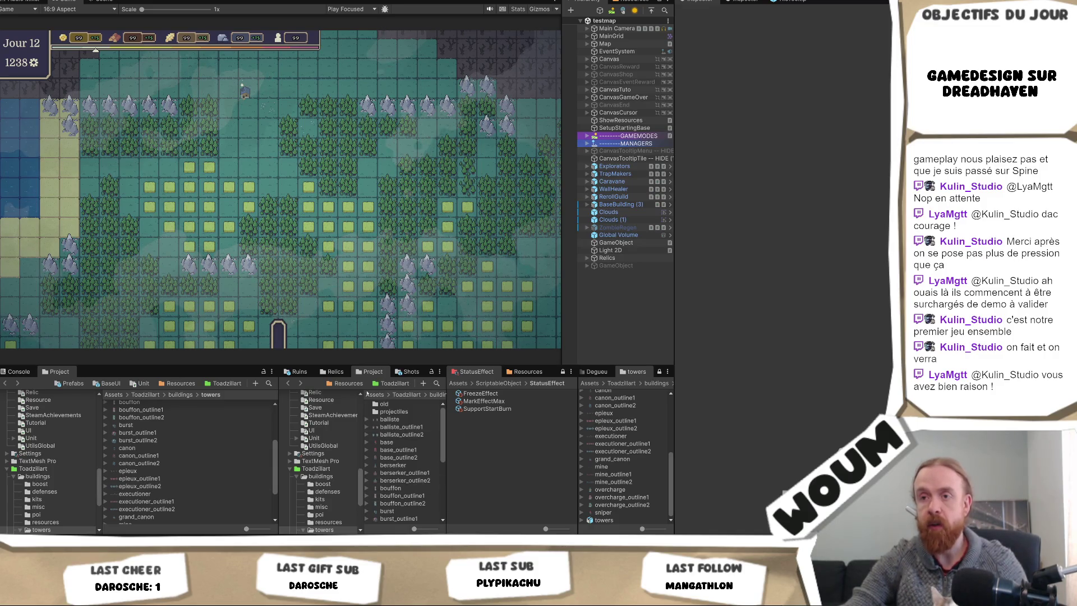
left_click(348, 383)
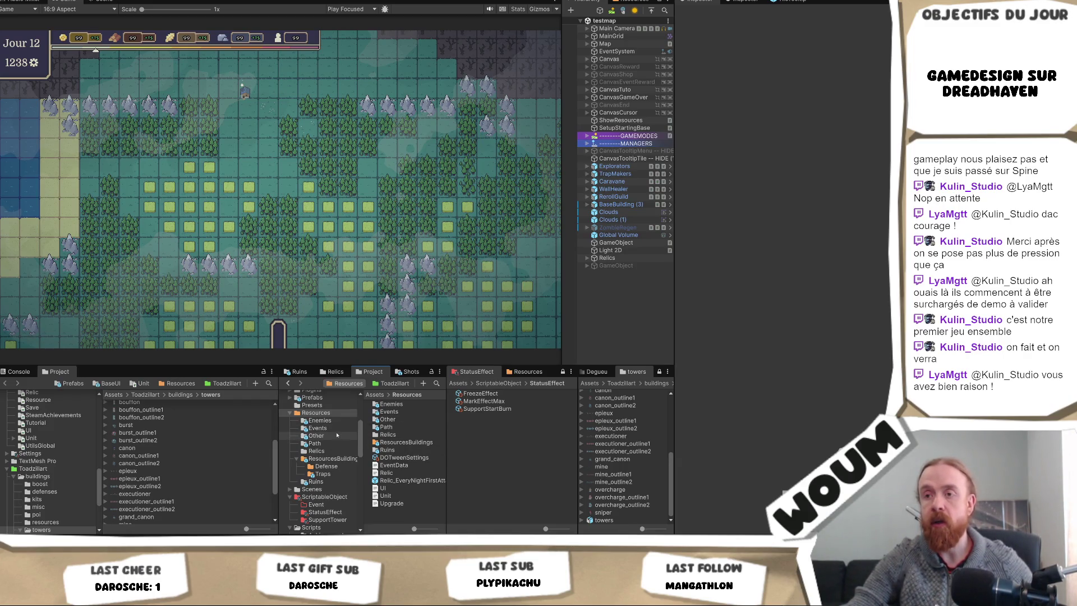
left_click(327, 466)
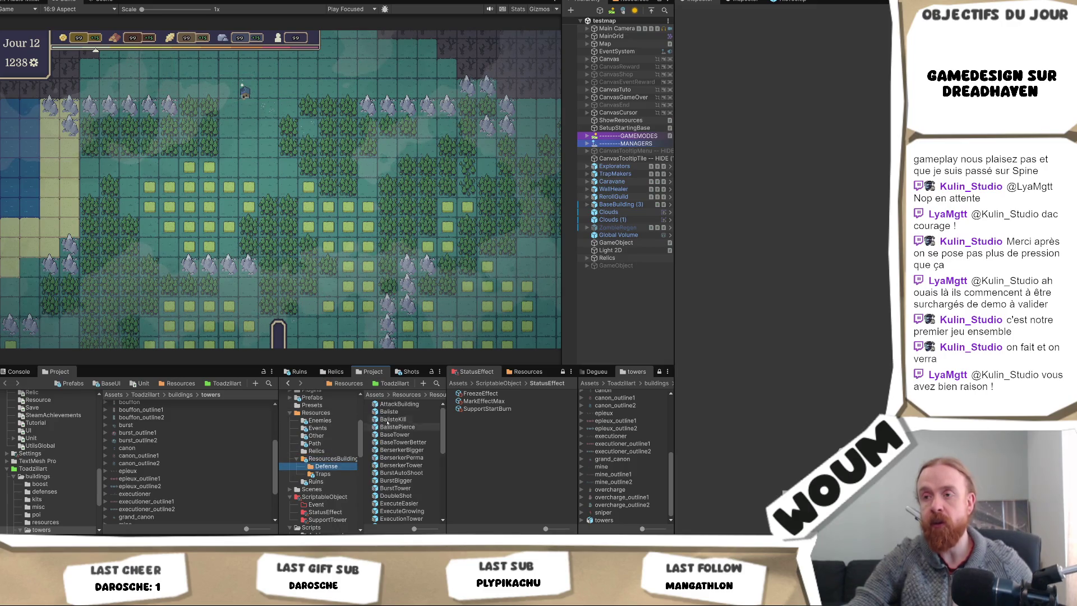
left_click(404, 450)
scroll(407, 471, "down", 3)
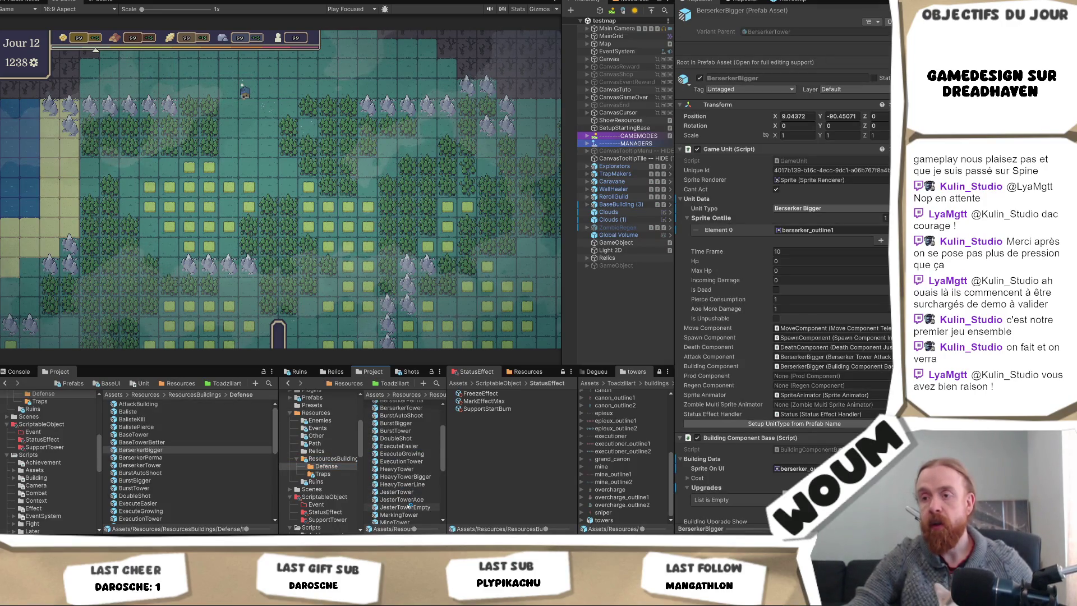
left_click(405, 507)
left_click(409, 485)
- Inspect OverChargeLoseLess and MineTower, ending on HeavyTower with canon outline and UI sprites
scroll(413, 477, "up", 3)
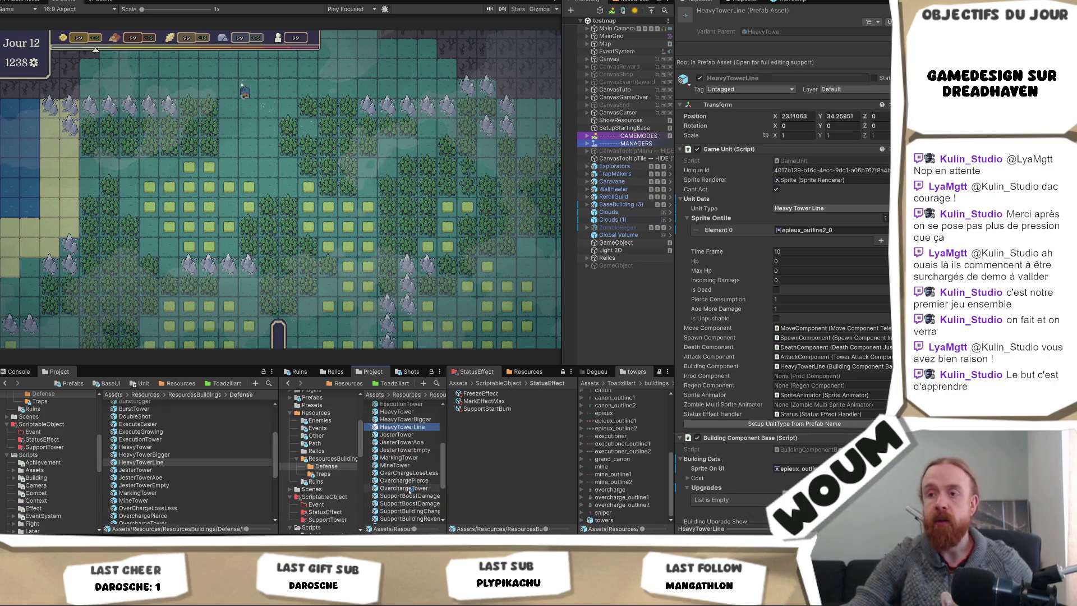
left_click(412, 473)
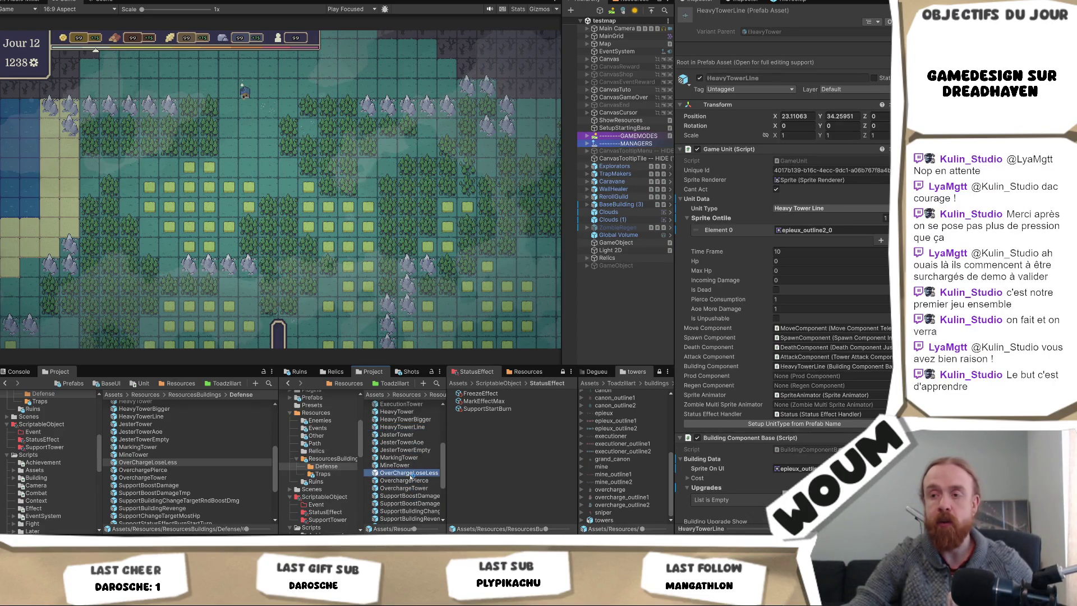
left_click(408, 465)
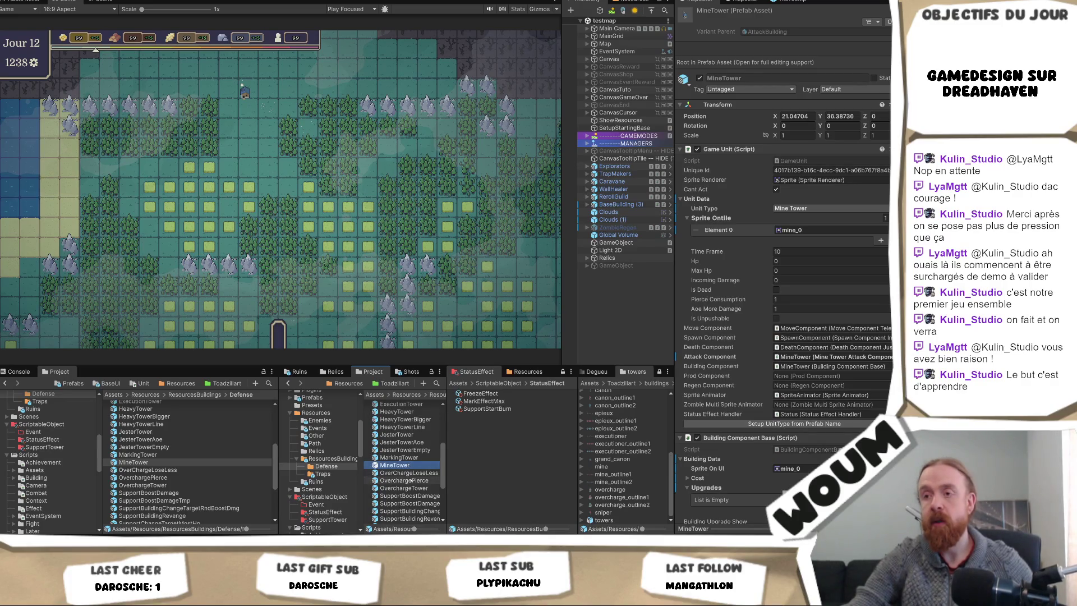
scroll(411, 483, "up", 4)
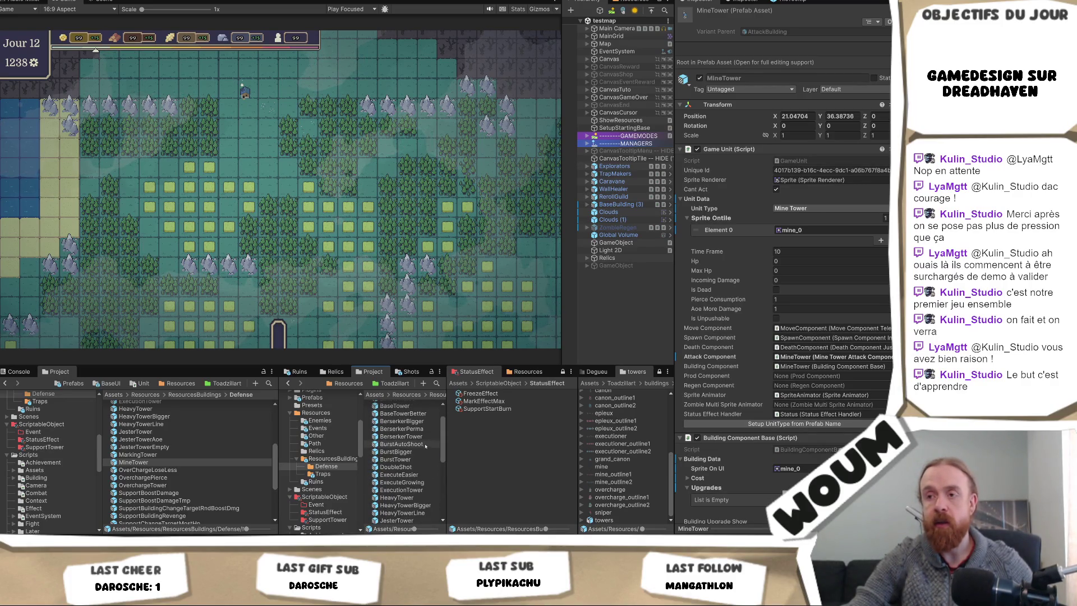
left_click(412, 498)
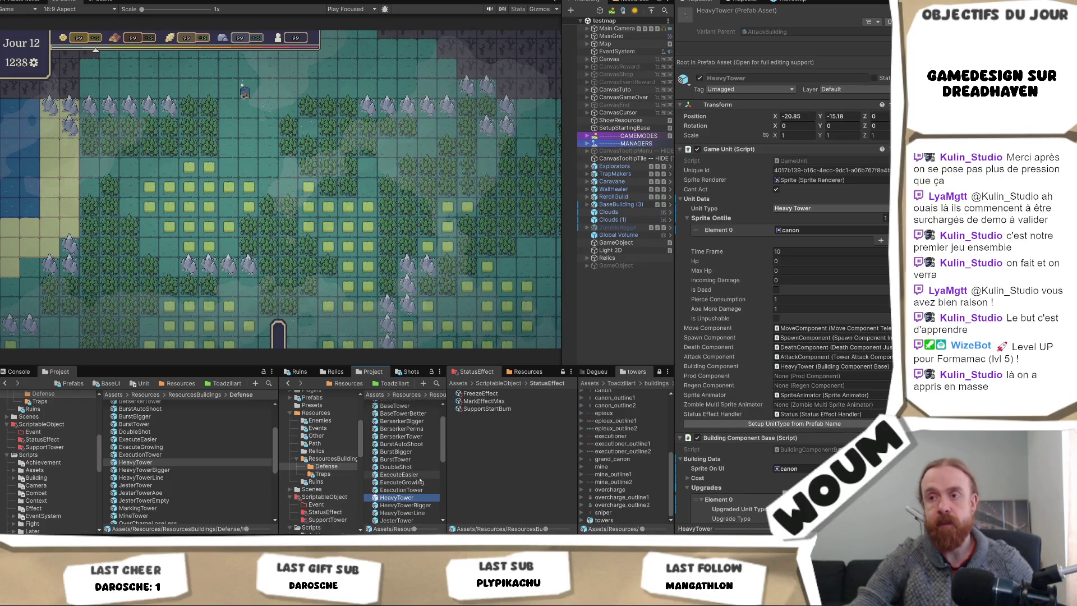
scroll(418, 480, "up", 2)
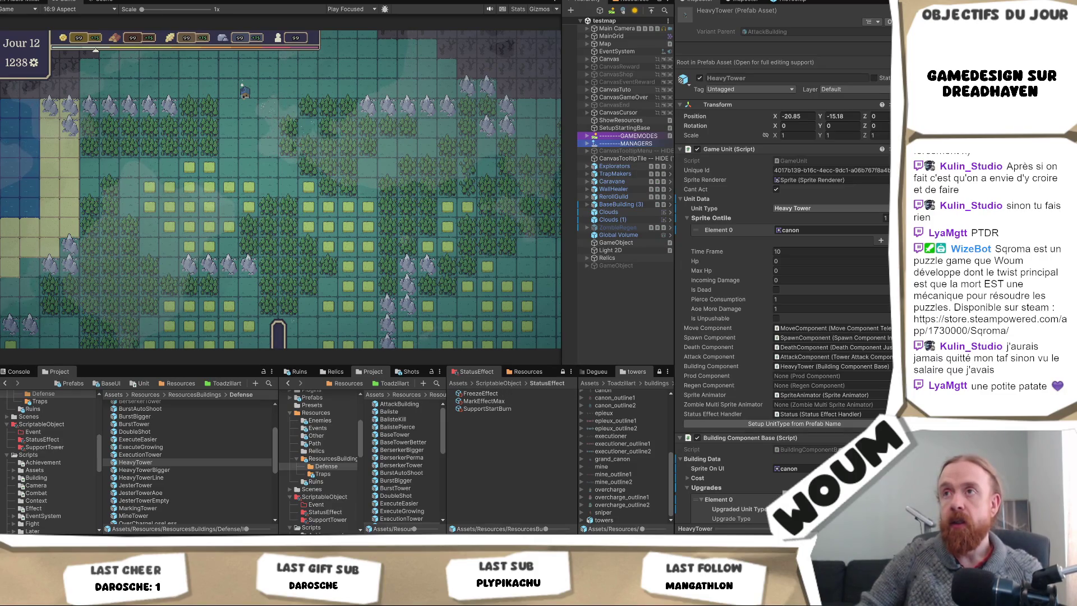
left_click(352, 197)
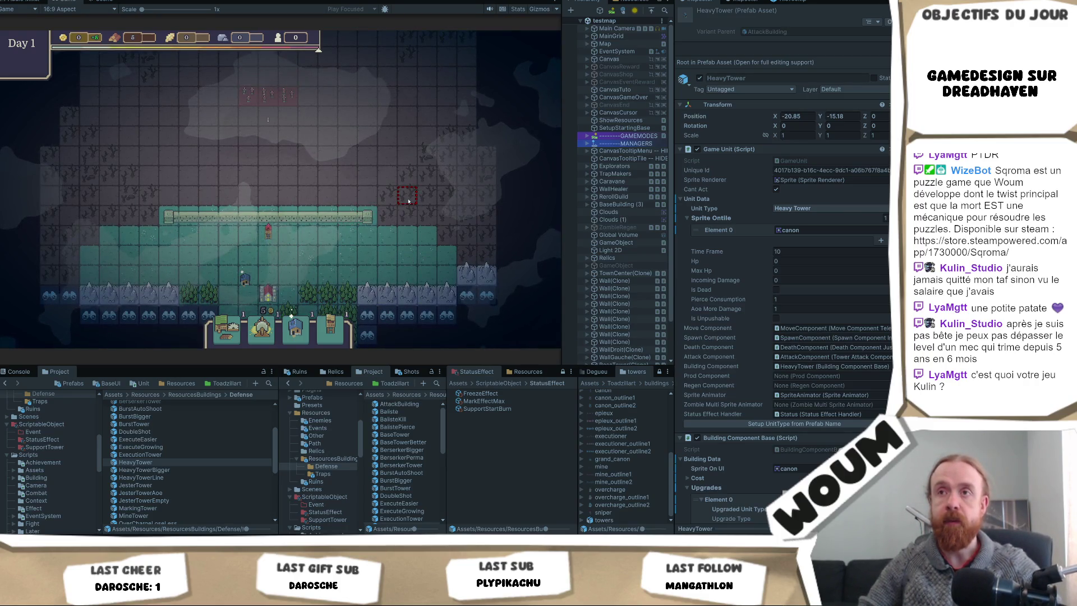
- Take the middle Day 2 construction kit and the middle relic reward
left_click(285, 256)
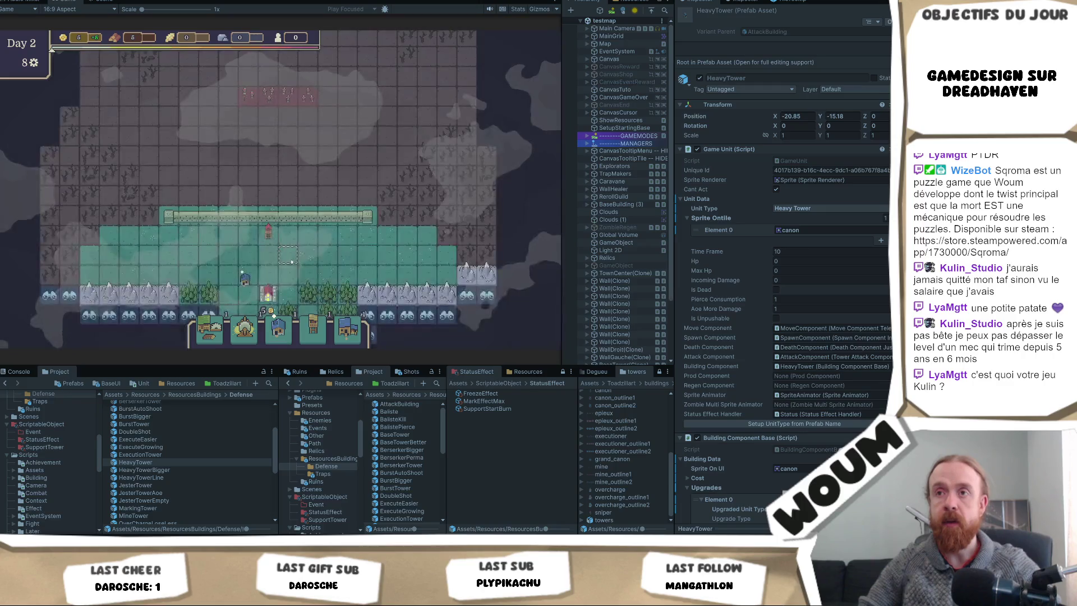
left_click(292, 260)
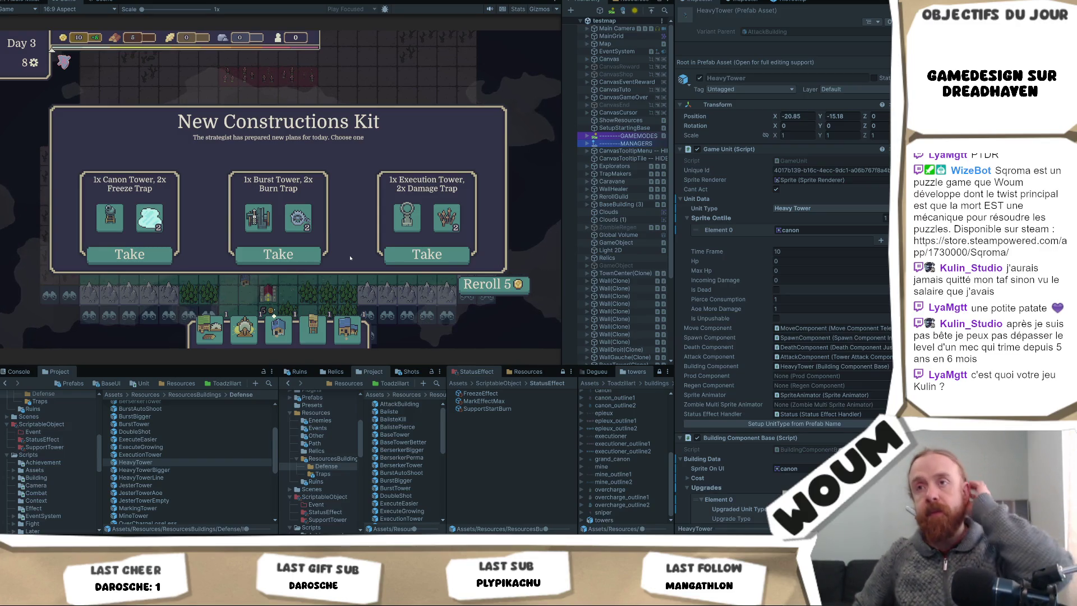
mouse_move(295, 226)
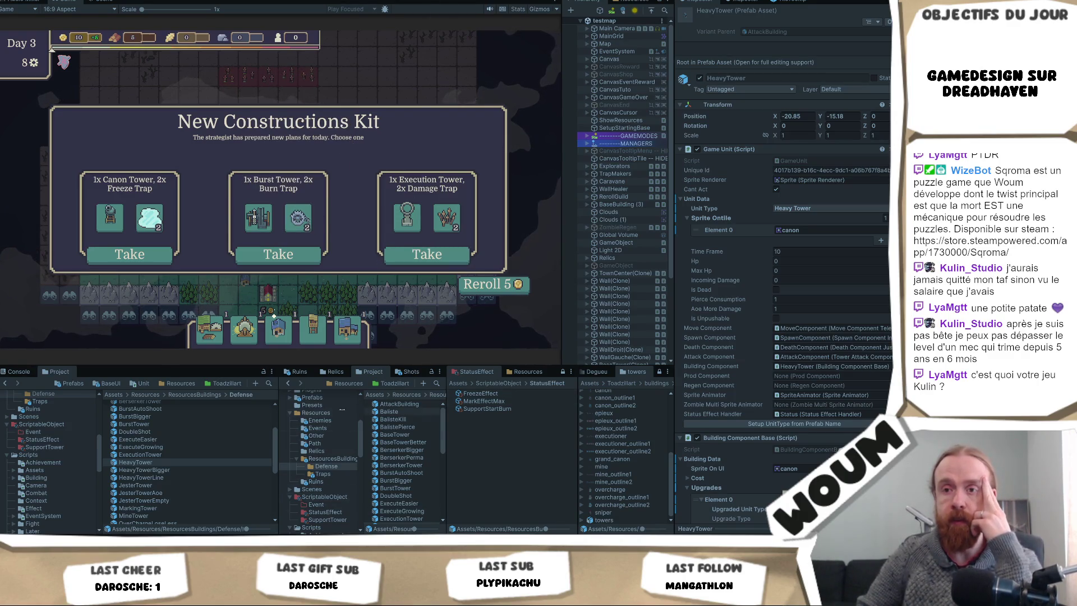
left_click(269, 383)
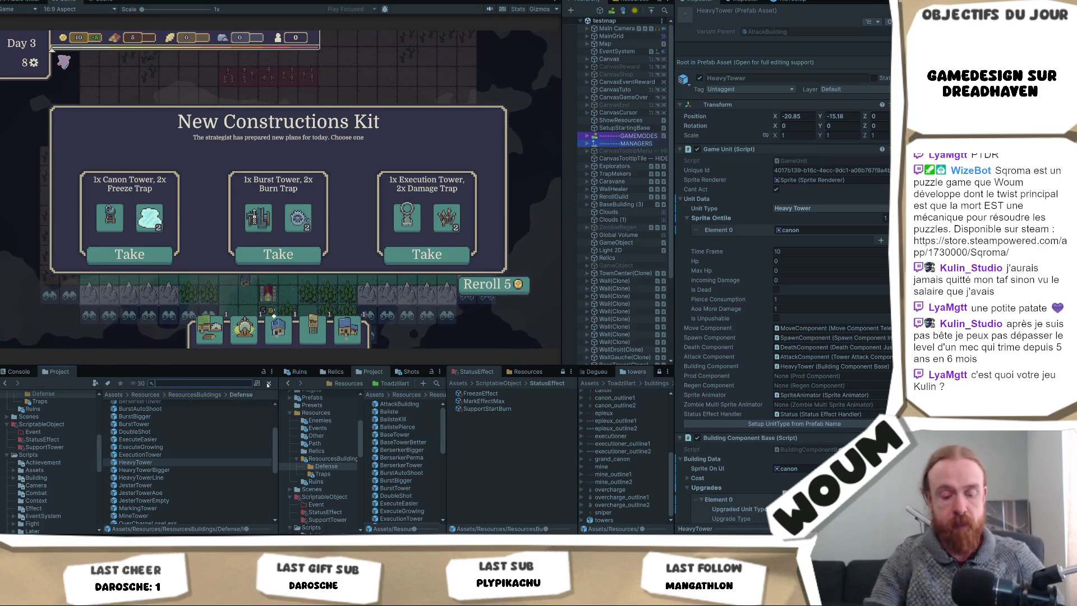
- Select the TrapBurn prefab and try burn_0 and burn_outline_0 as its outline sprite
type("trap")
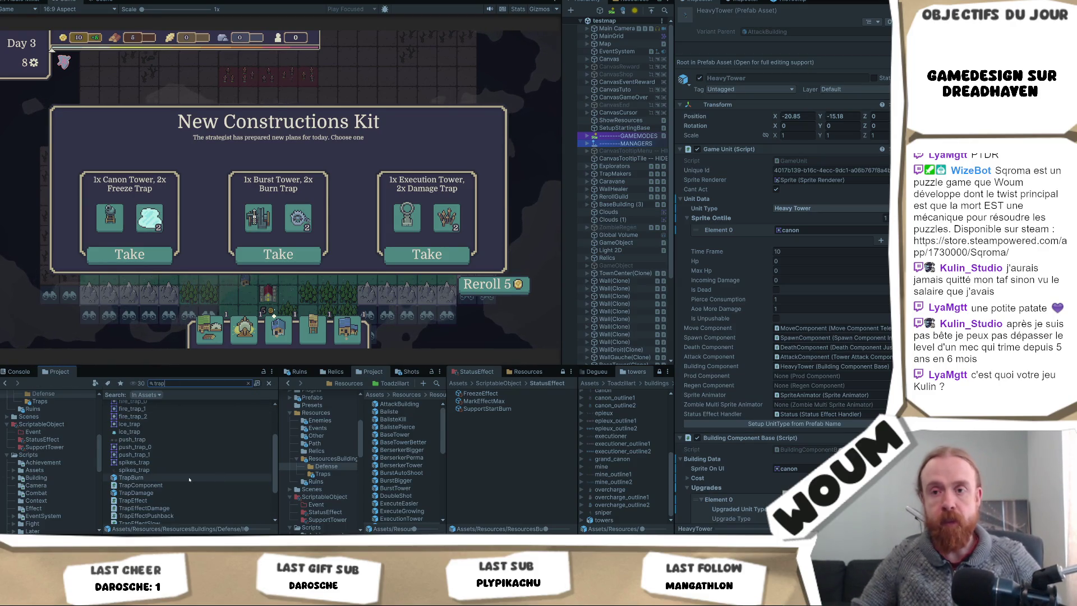
left_click(188, 478)
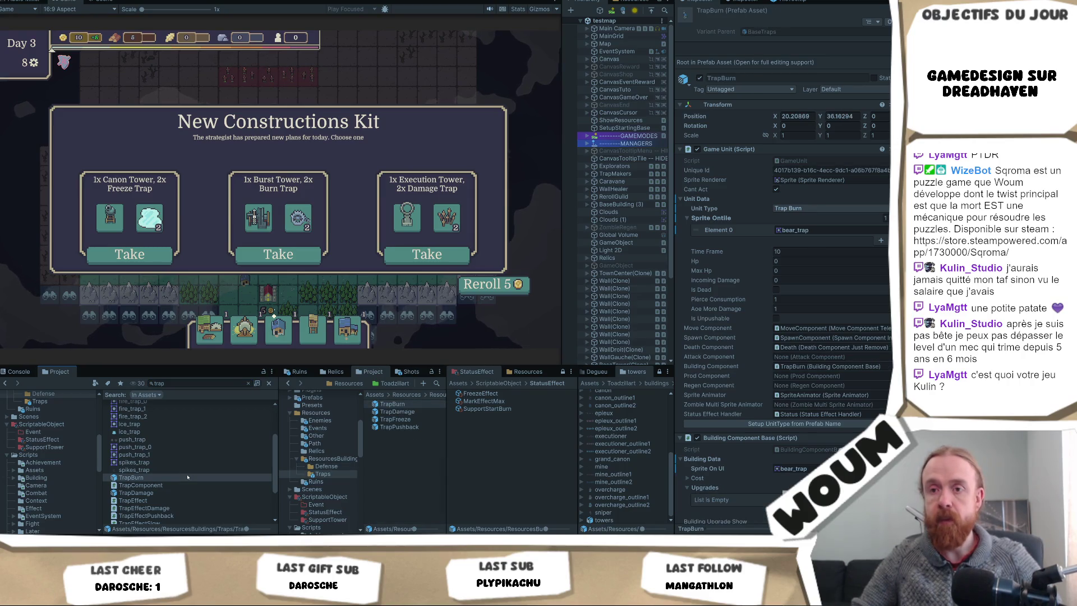
left_click(884, 230)
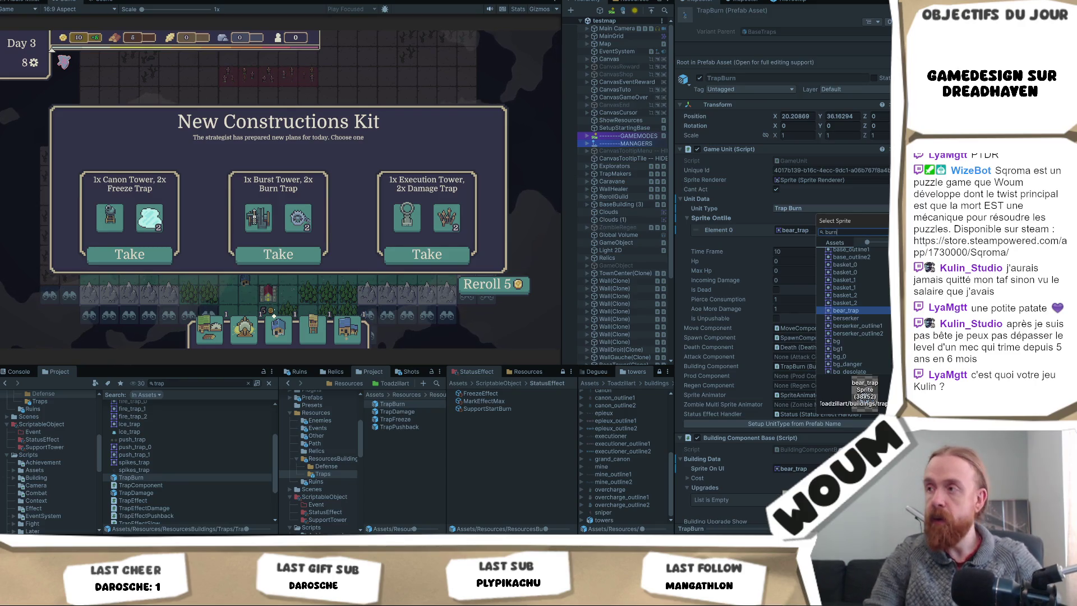
type("burn")
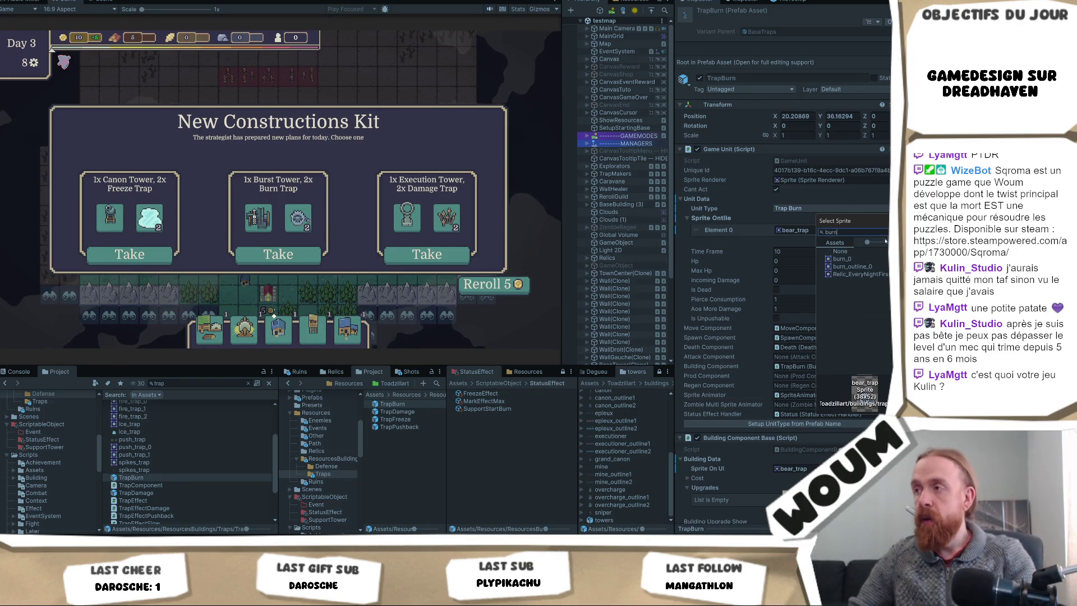
left_click(841, 259)
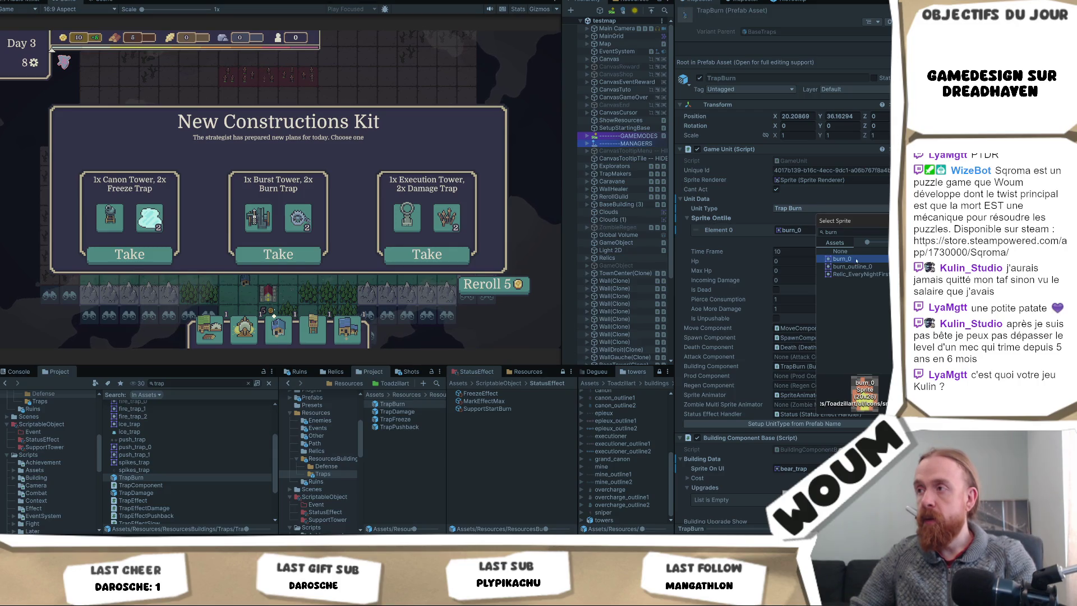
left_click(858, 267)
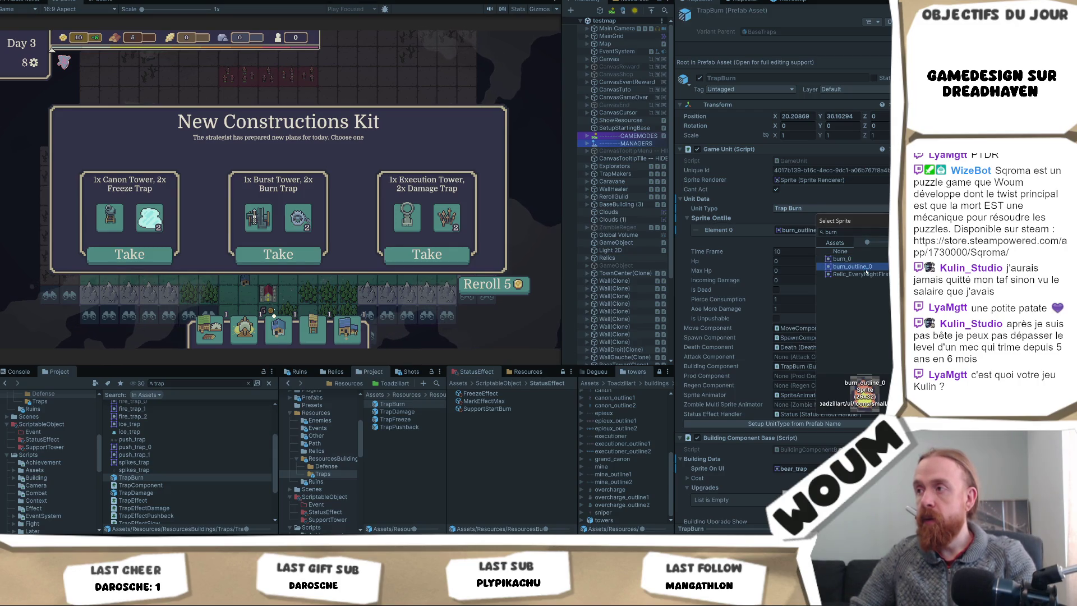
- Set TrapBurn's outline and UI sprites to fire_trap_0 and reroll the kit offers
left_click(853, 231)
type("trap")
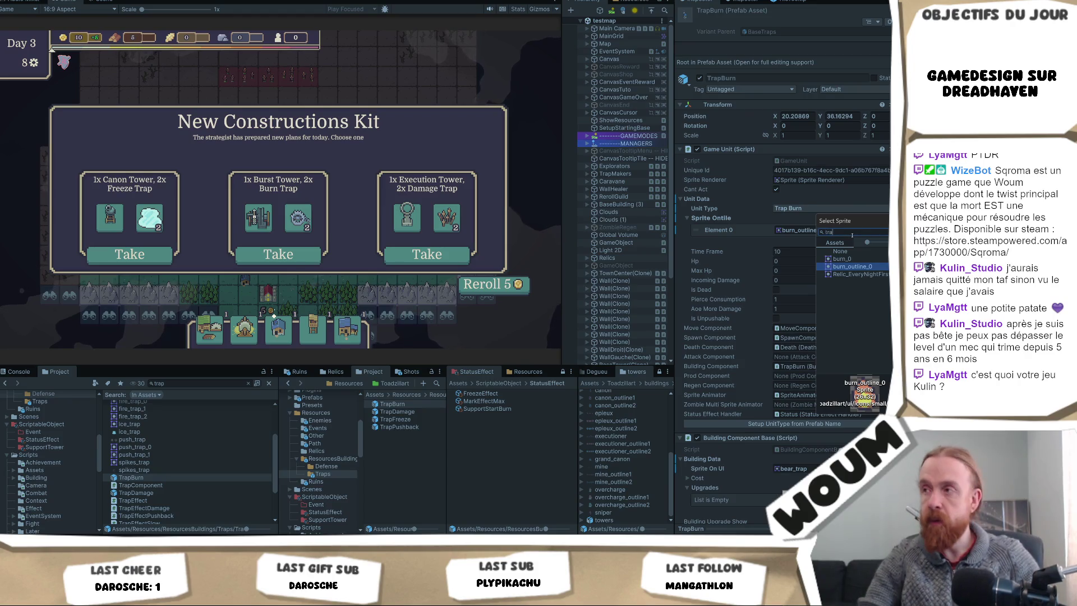
left_click(870, 268)
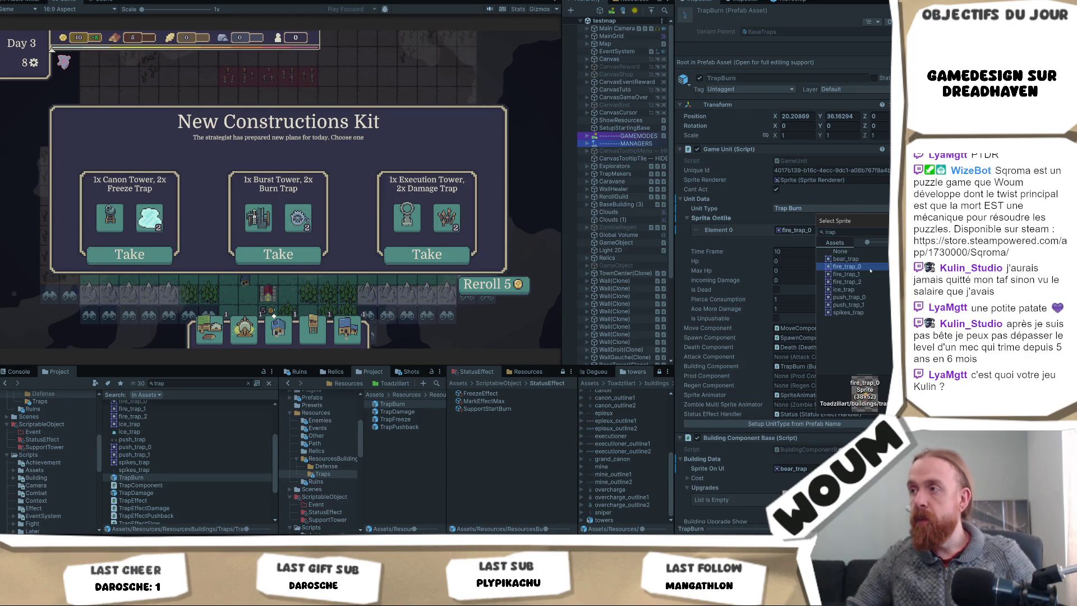
left_click(793, 469)
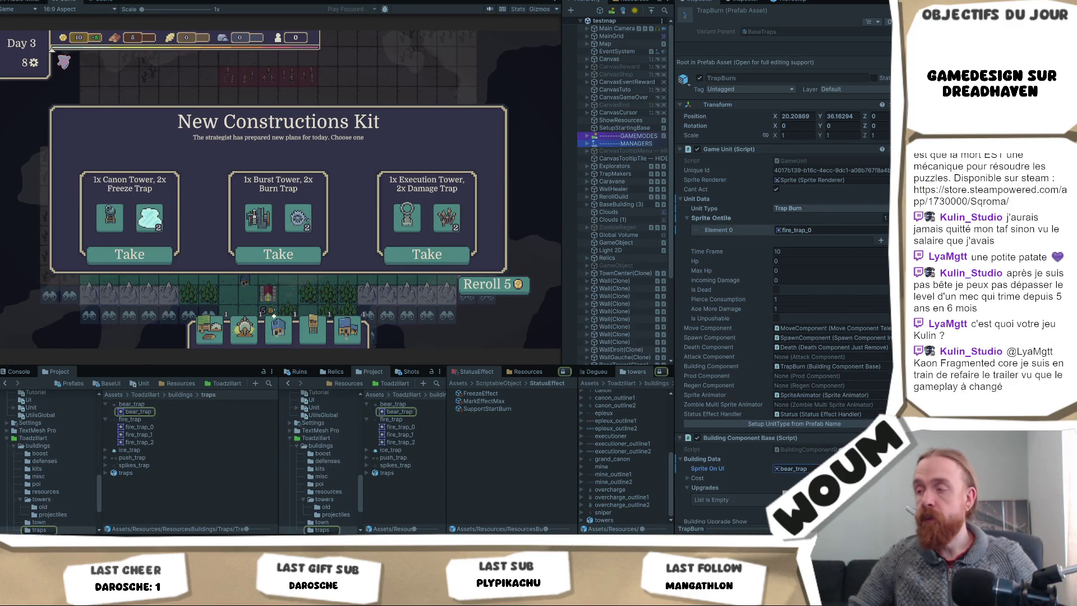
left_click(494, 285)
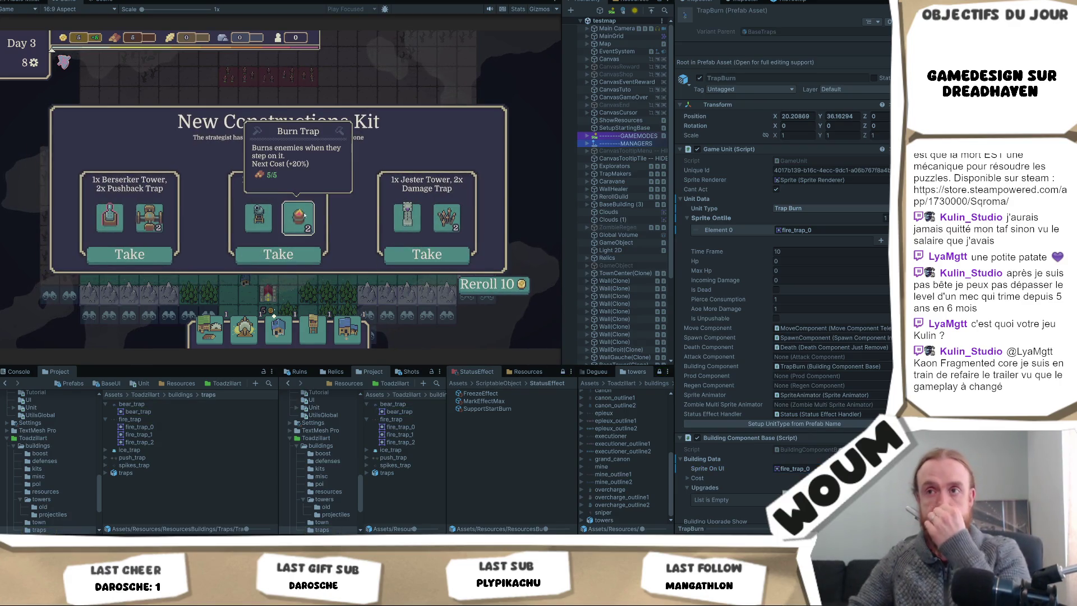
- Set the fire_trap texture's Filter Mode to Point (no filter)
left_click(167, 413)
left_click(167, 419)
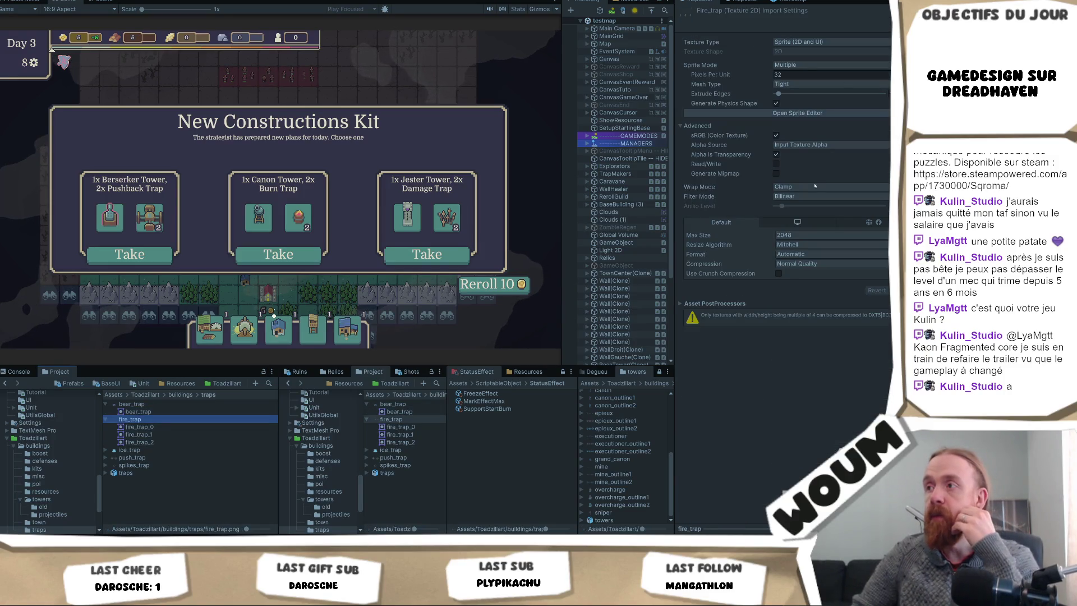
left_click(814, 196)
left_click(808, 206)
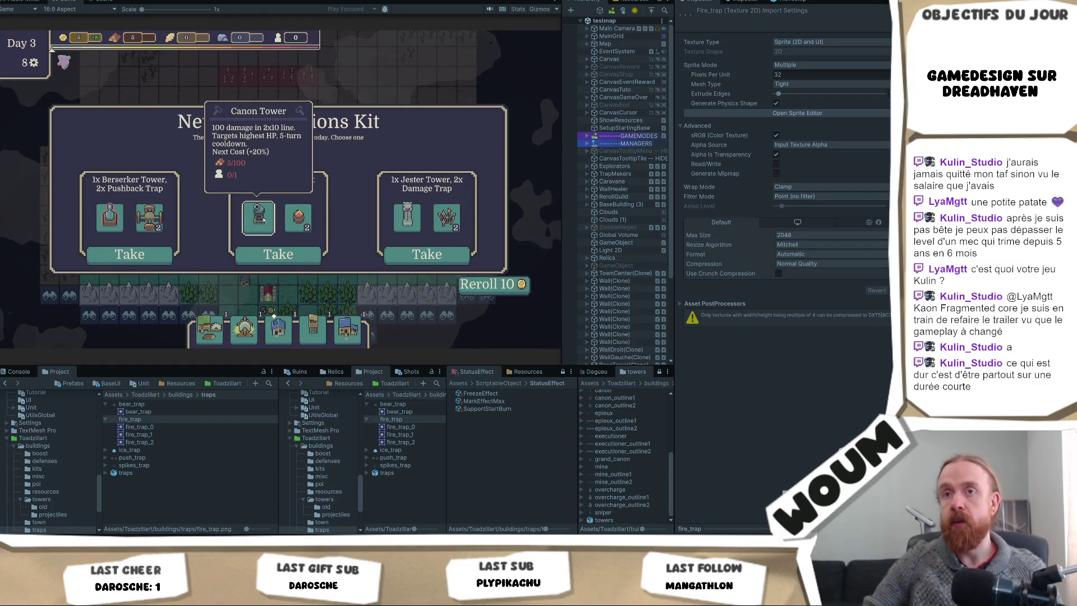
- Go to the Prefabs favorite folder in the Project panel
mouse_move(104, 224)
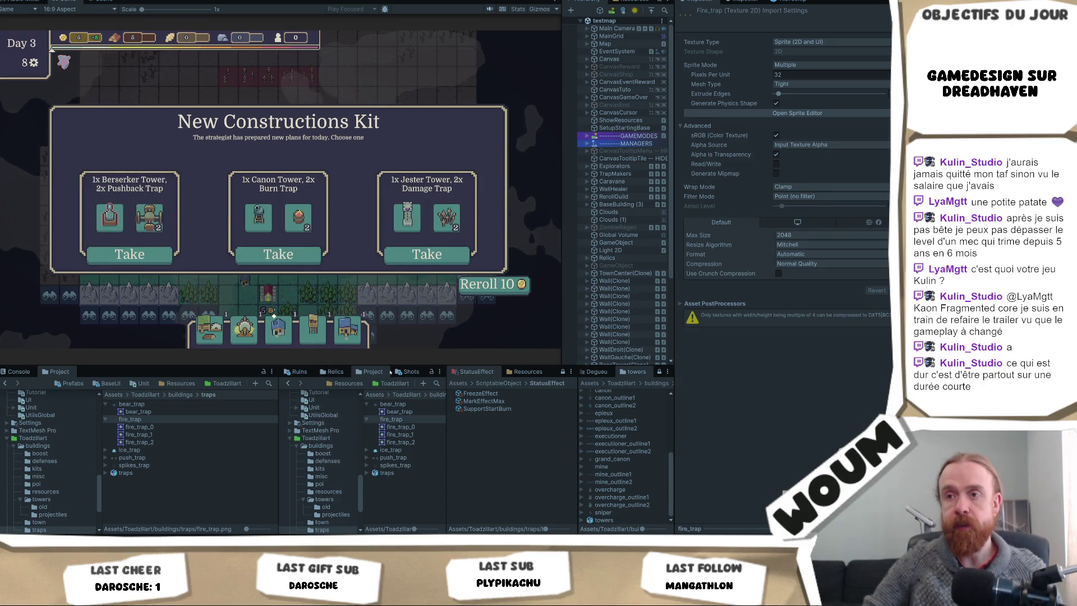
left_click(83, 386)
left_click(83, 386)
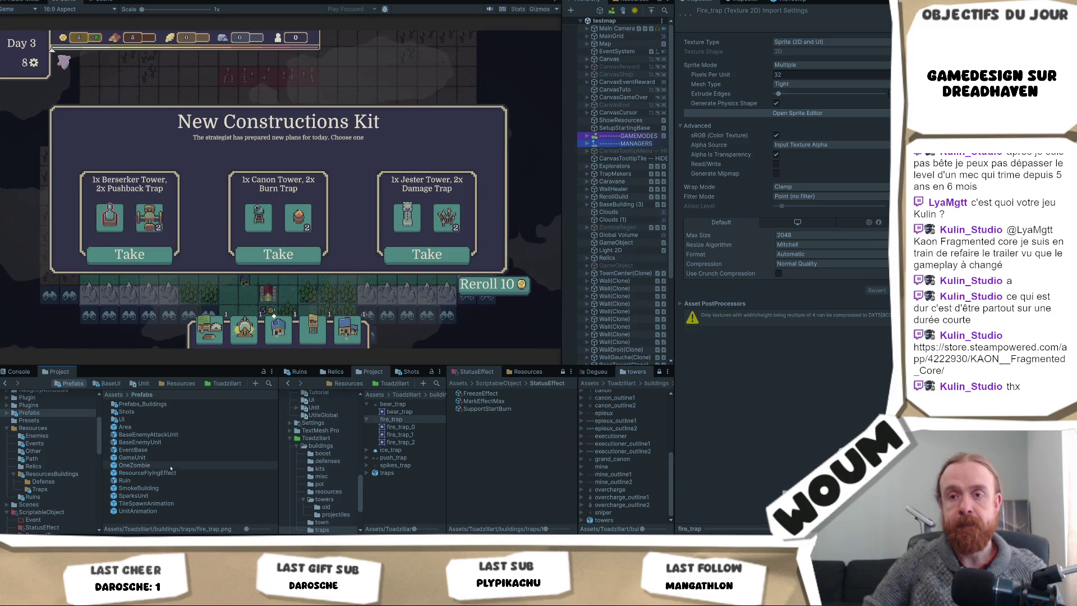
- Open Prefabs_Buildings, then browse Resources > ResourcesBuildings
double_click(168, 405)
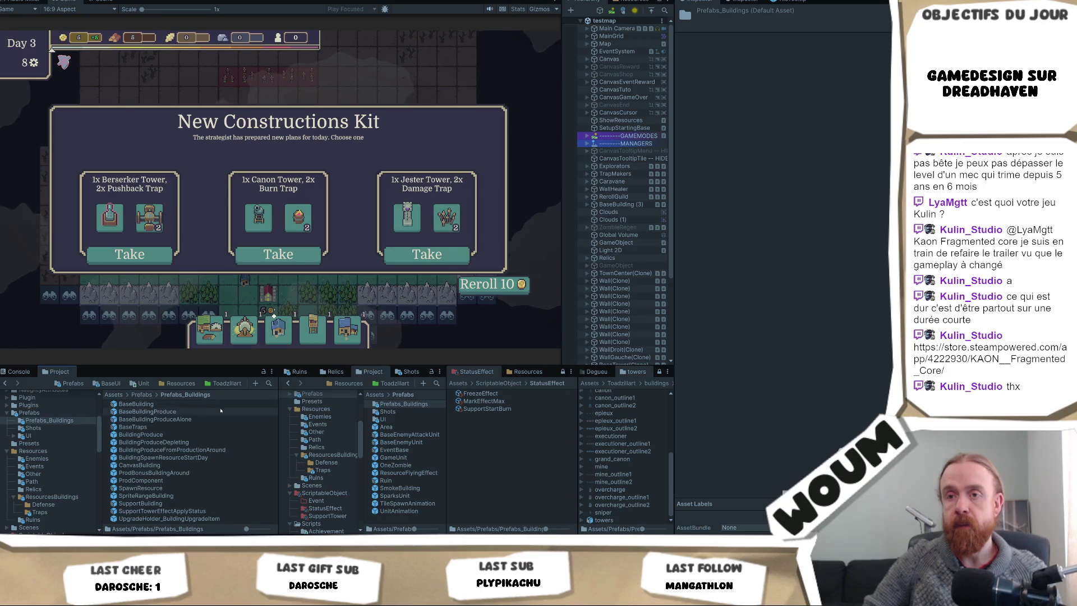
left_click(181, 383)
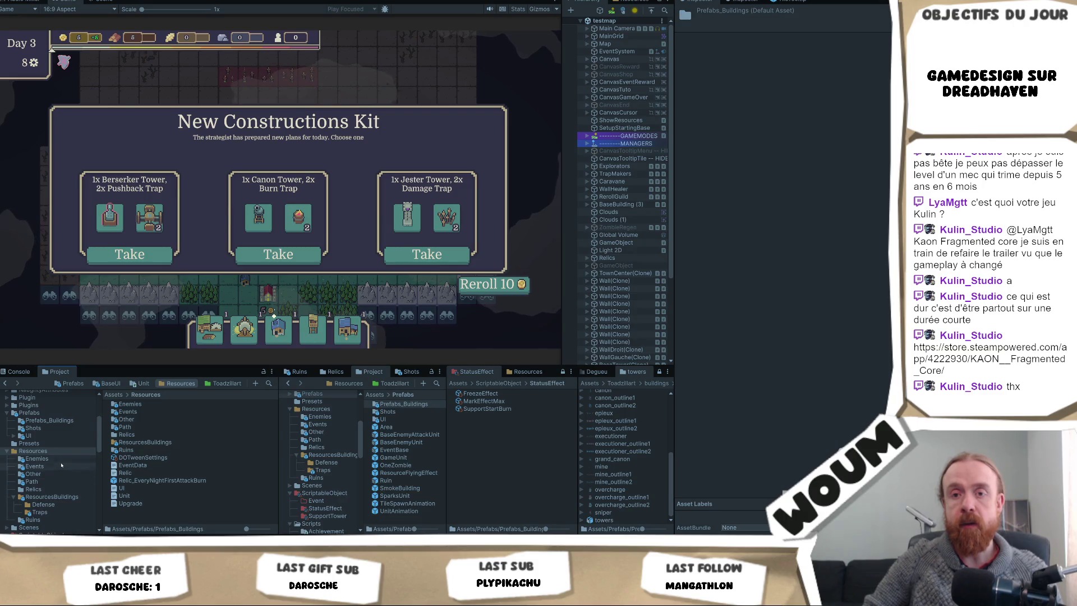
double_click(162, 443)
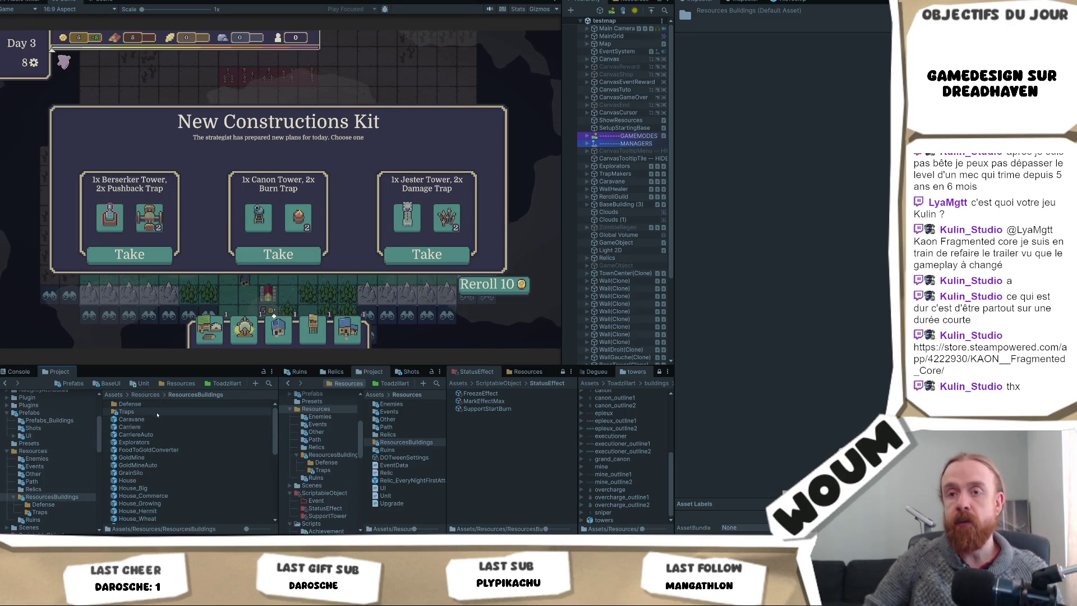
scroll(167, 486, "down", 3)
scroll(160, 491, "down", 5)
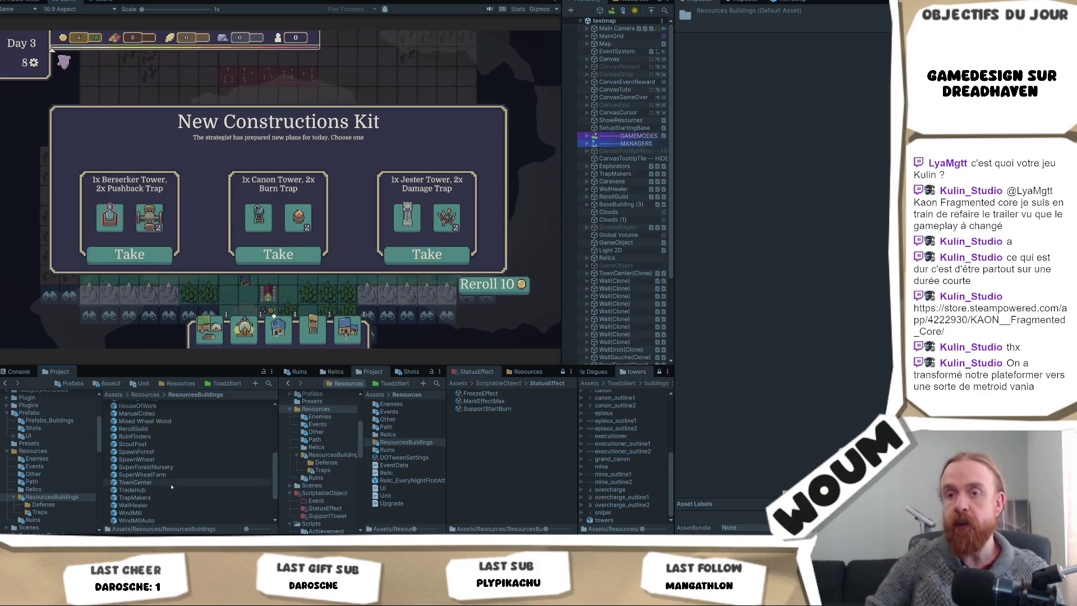
scroll(179, 483, "up", 6)
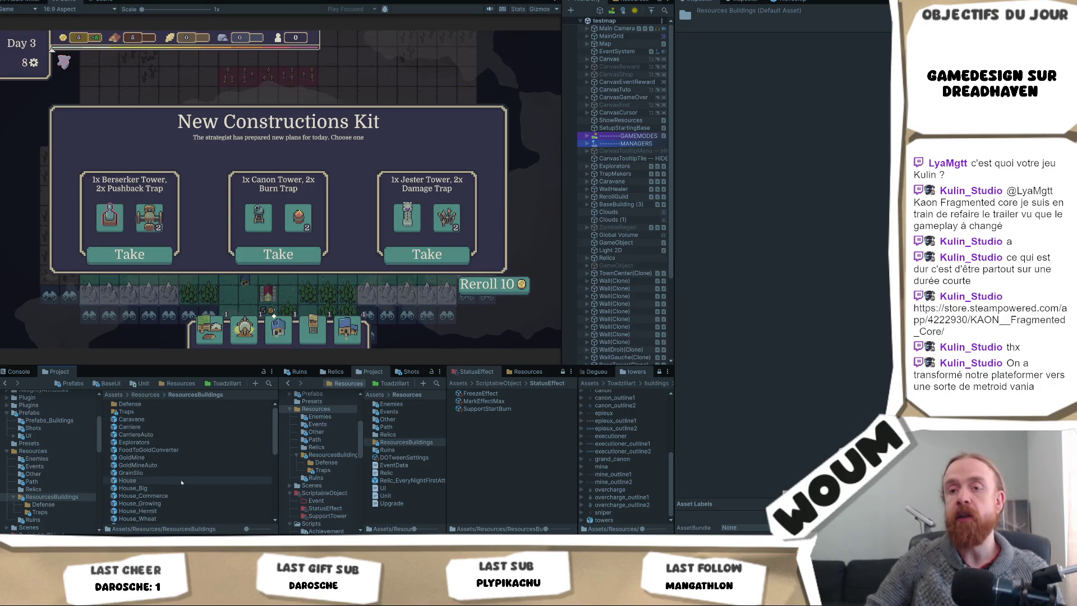
scroll(180, 486, "down", 6)
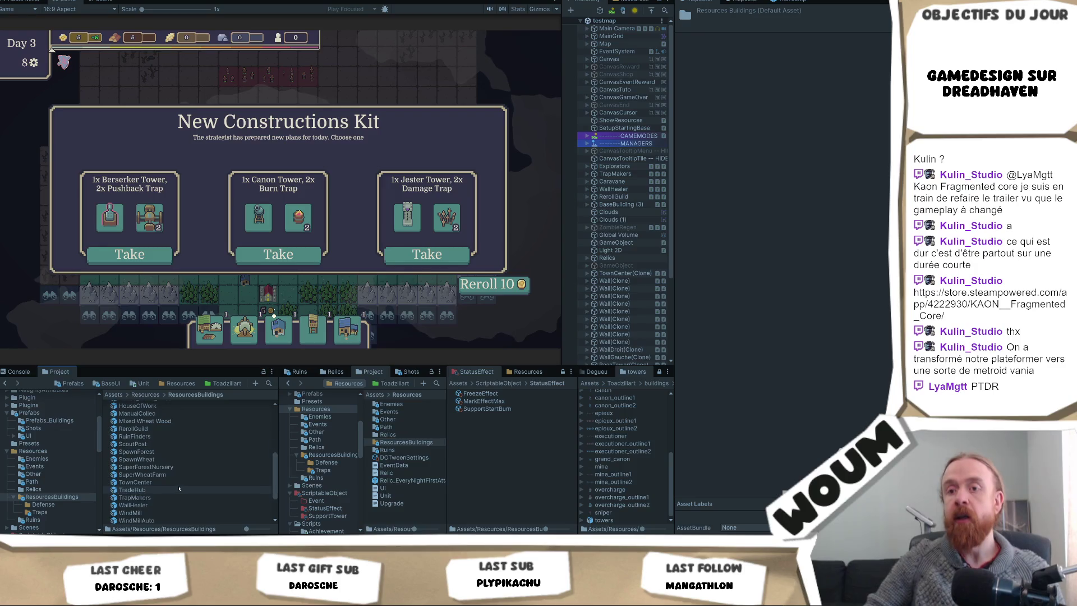
scroll(180, 487, "up", 4)
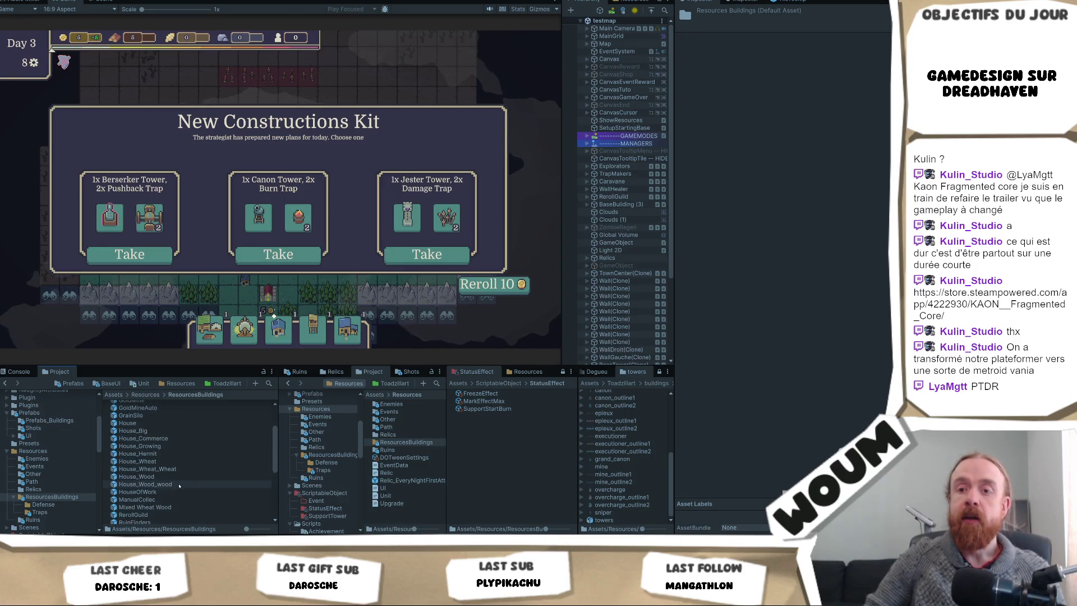
scroll(179, 486, "up", 3)
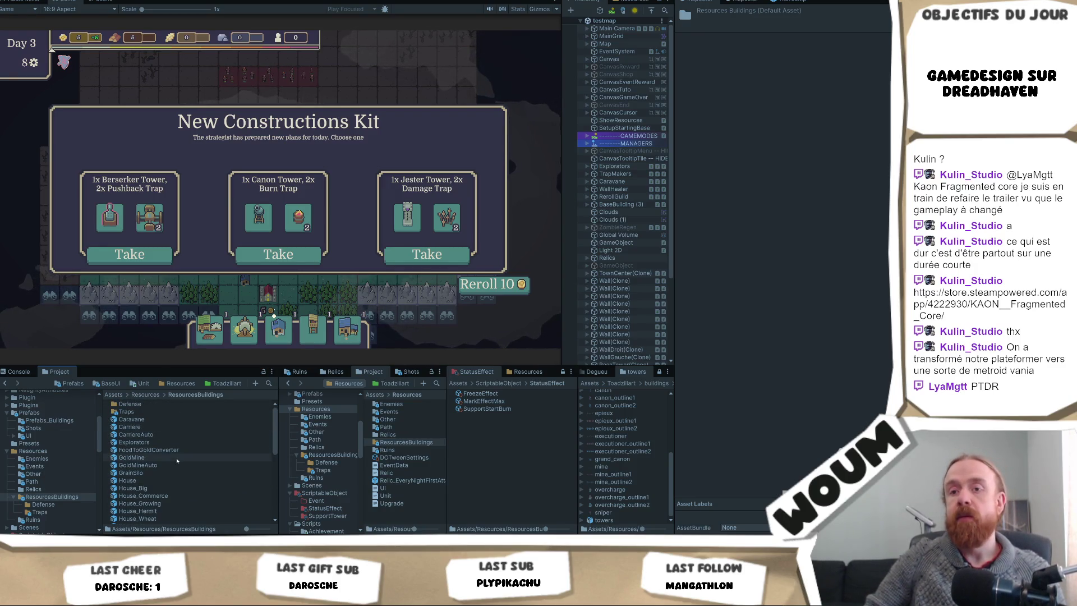
- Open the Defense folder, browse its tower prefabs and select BerserkerTower
double_click(147, 405)
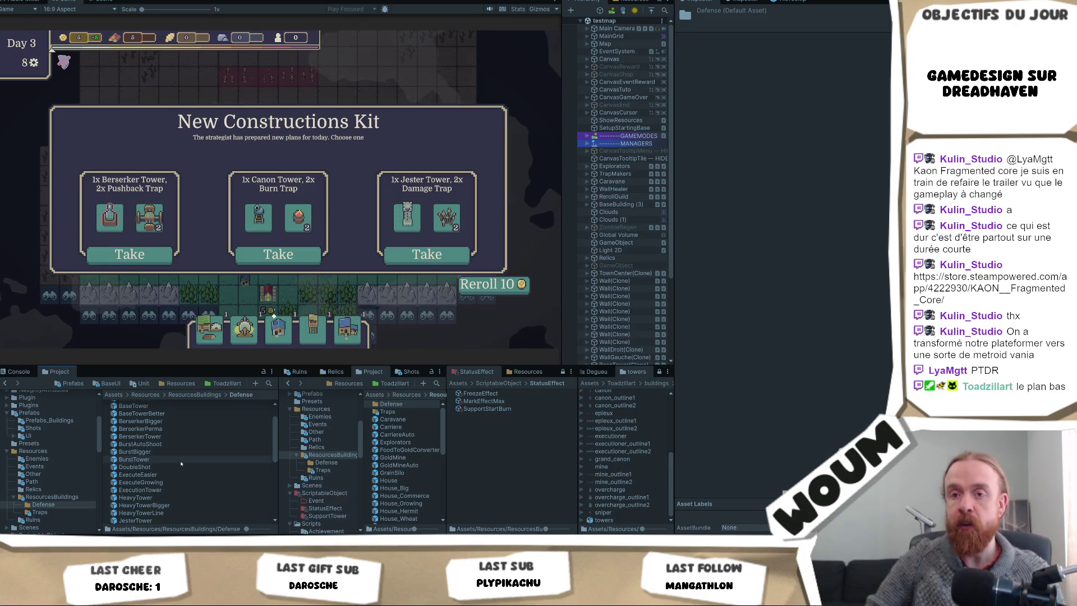
scroll(180, 464, "down", 3)
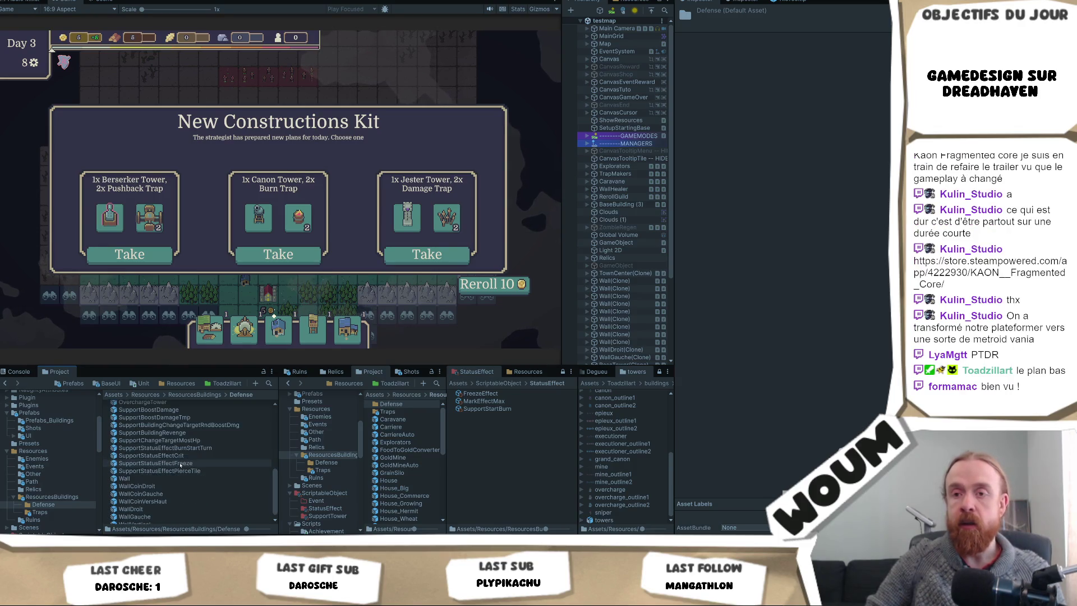
scroll(181, 465, "up", 3)
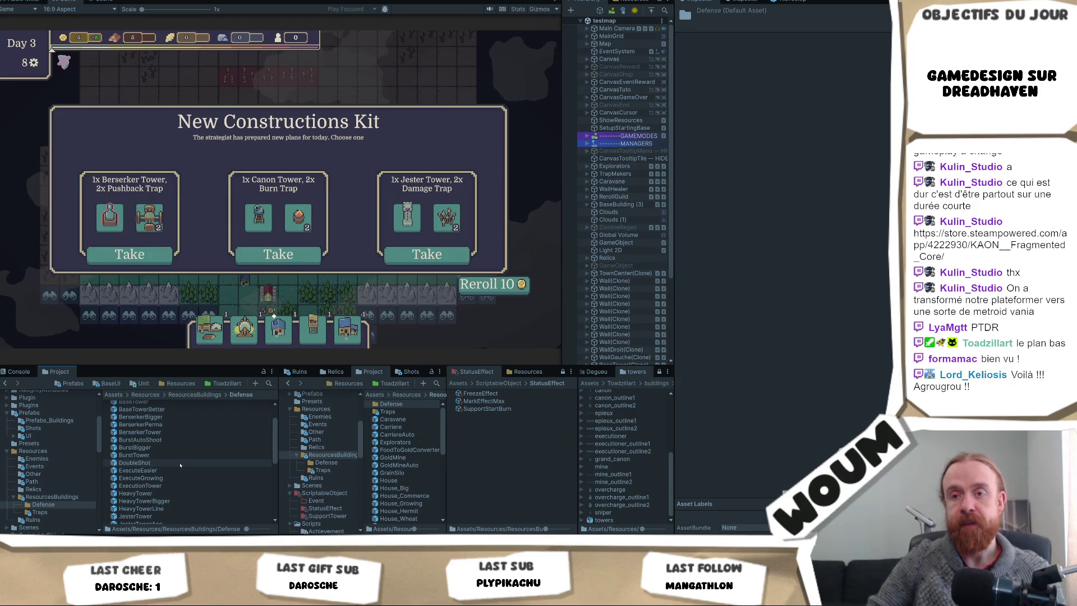
scroll(180, 465, "up", 2)
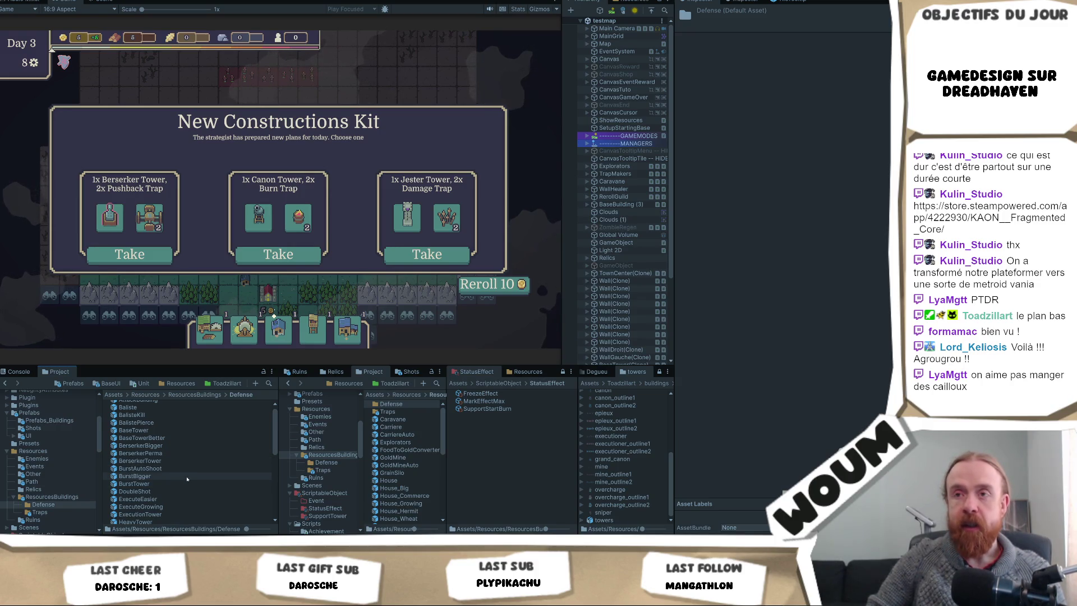
scroll(187, 476, "down", 2)
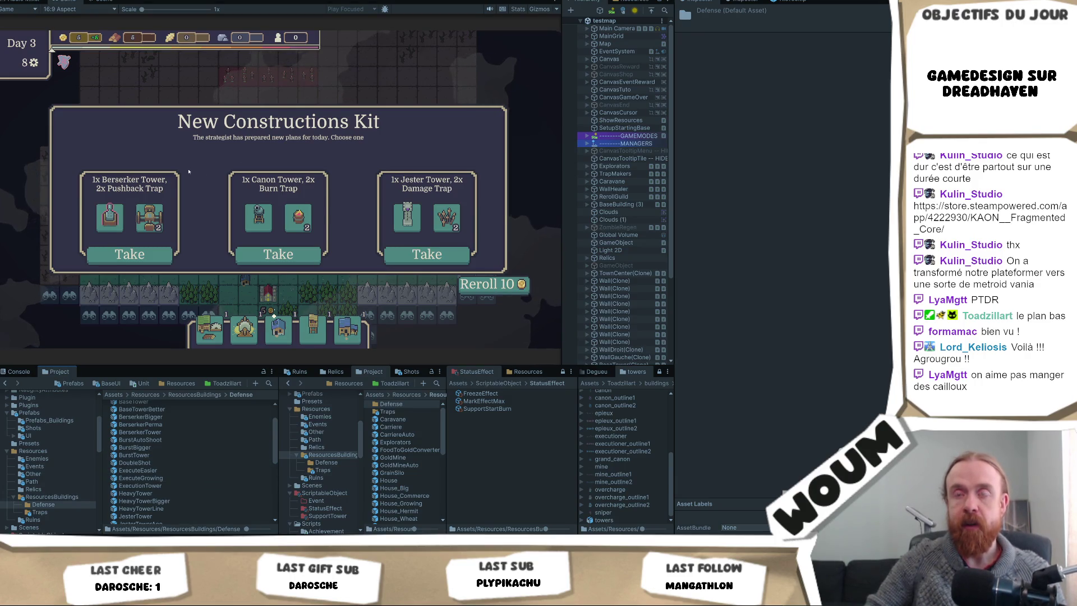
left_click(146, 432)
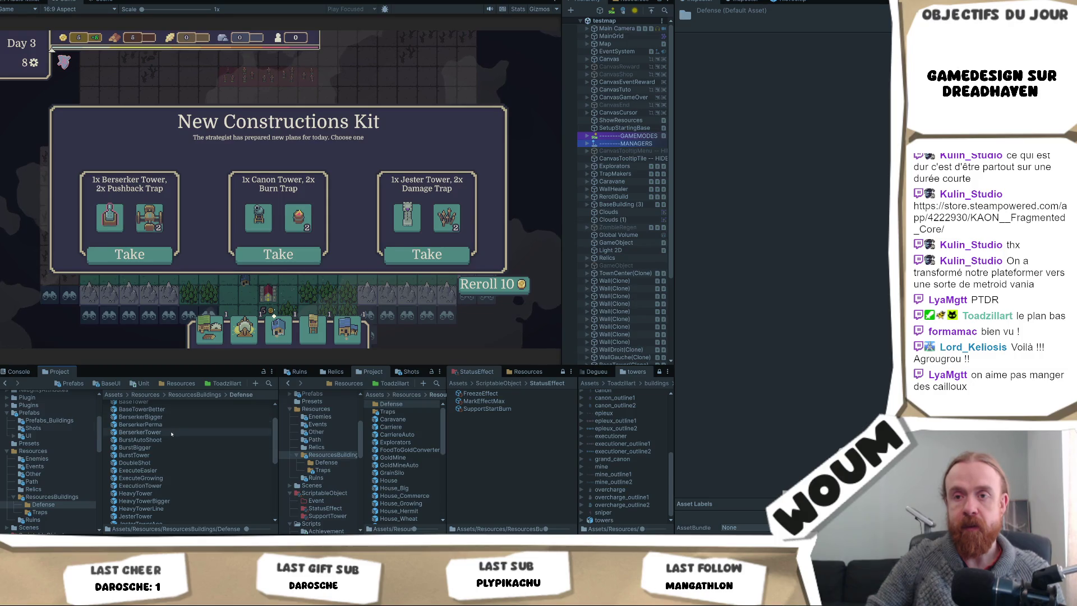
- Set BerserkerTower's first Sprite Outline entry to the berserker sprite
left_click(808, 230)
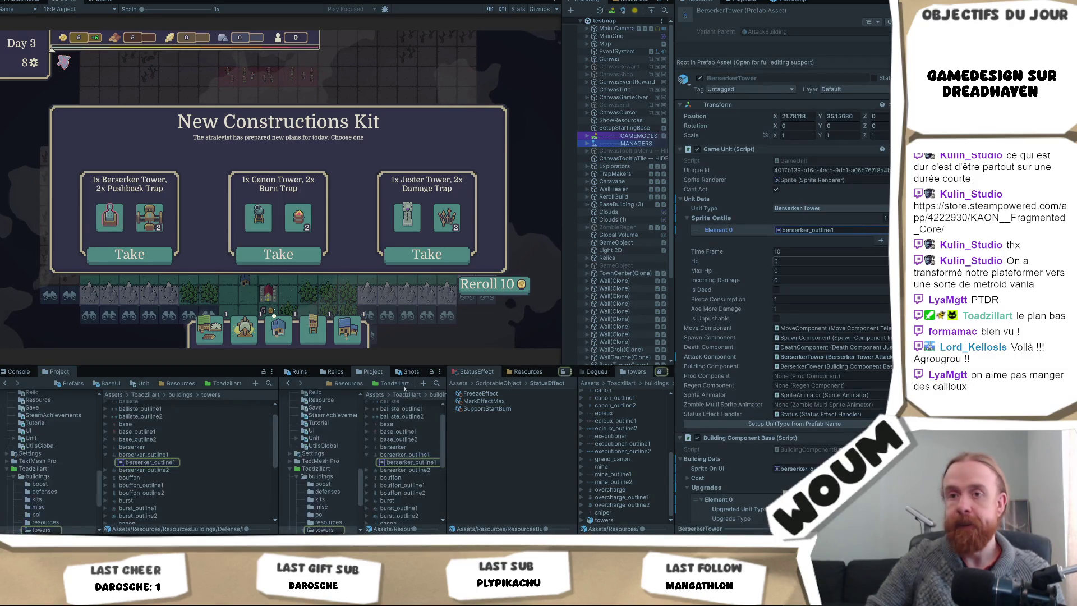
left_click(846, 231)
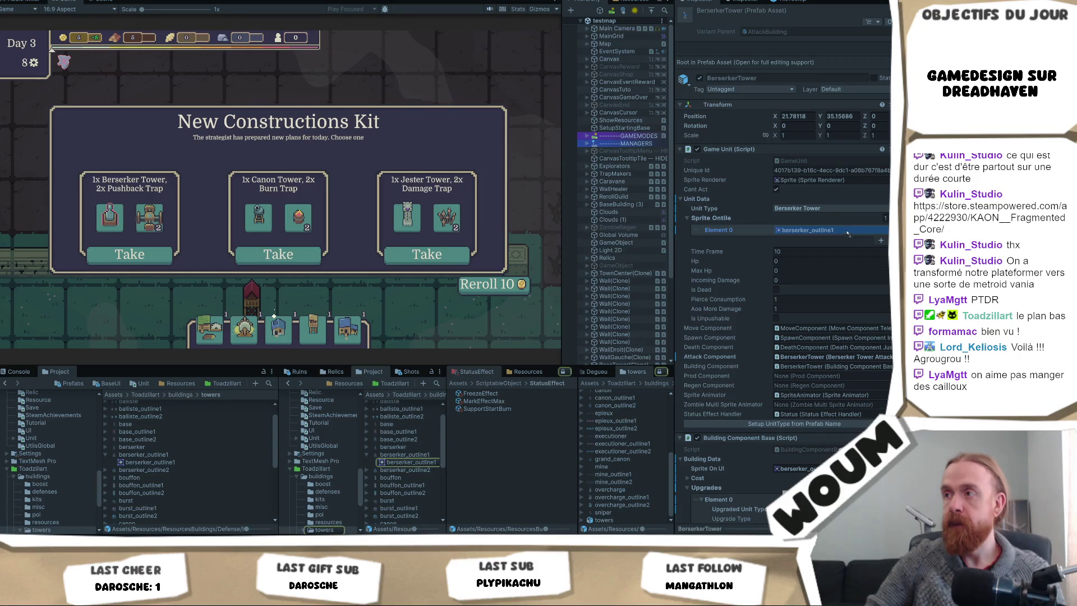
left_click_drag(846, 231, 846, 231)
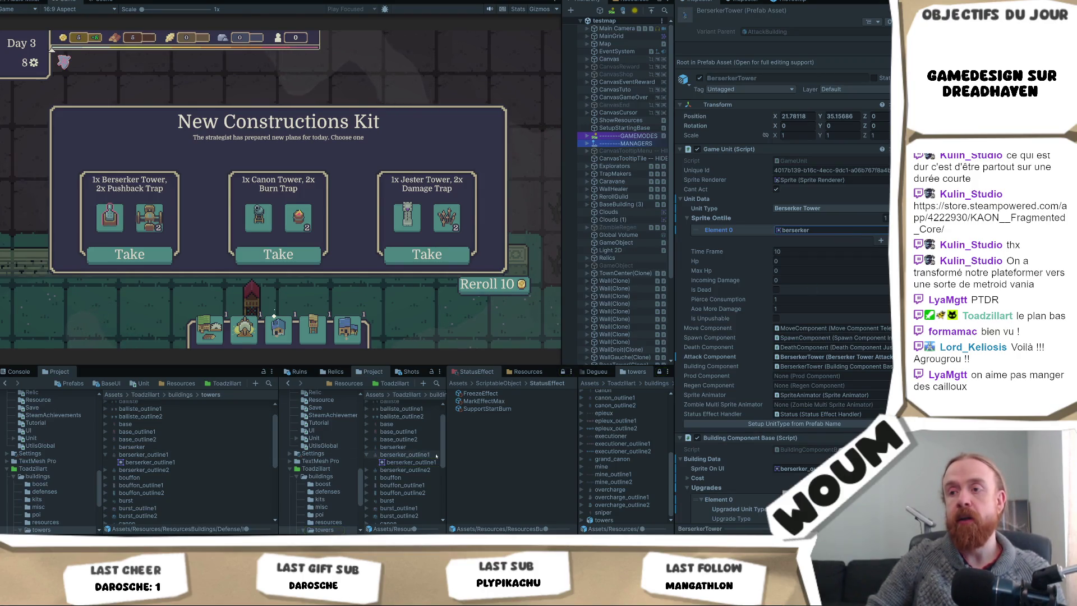
- Return to Resources, widen the hierarchy, and take the Jester Tower and Damage Trap kit
left_click(179, 383)
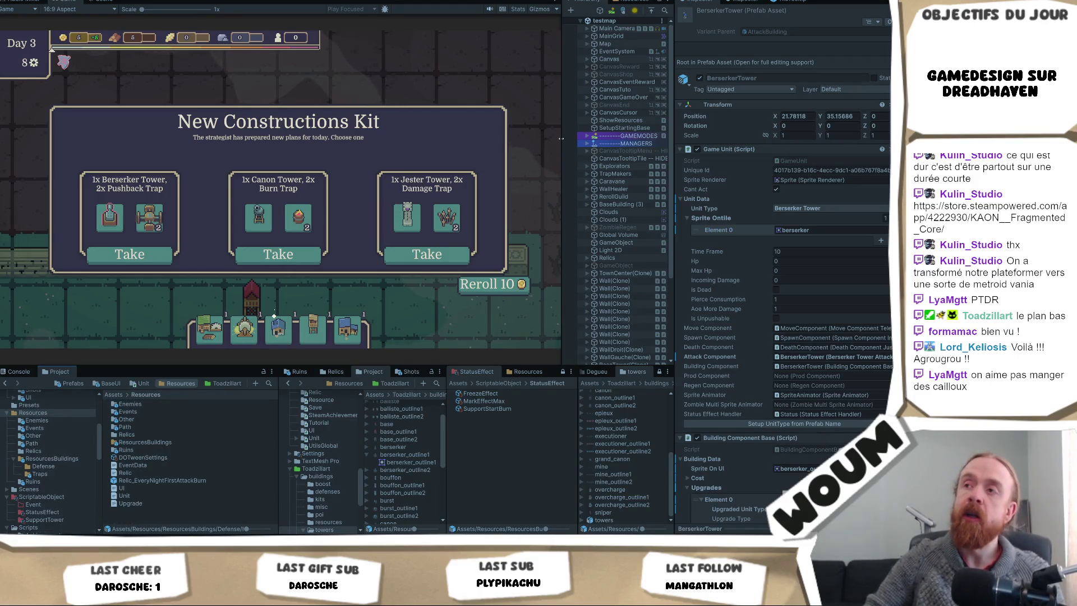
mouse_move(559, 138)
left_mouse_down()
mouse_move(547, 138)
mouse_move(587, 174)
mouse_move(556, 190)
mouse_move(548, 222)
left_mouse_up()
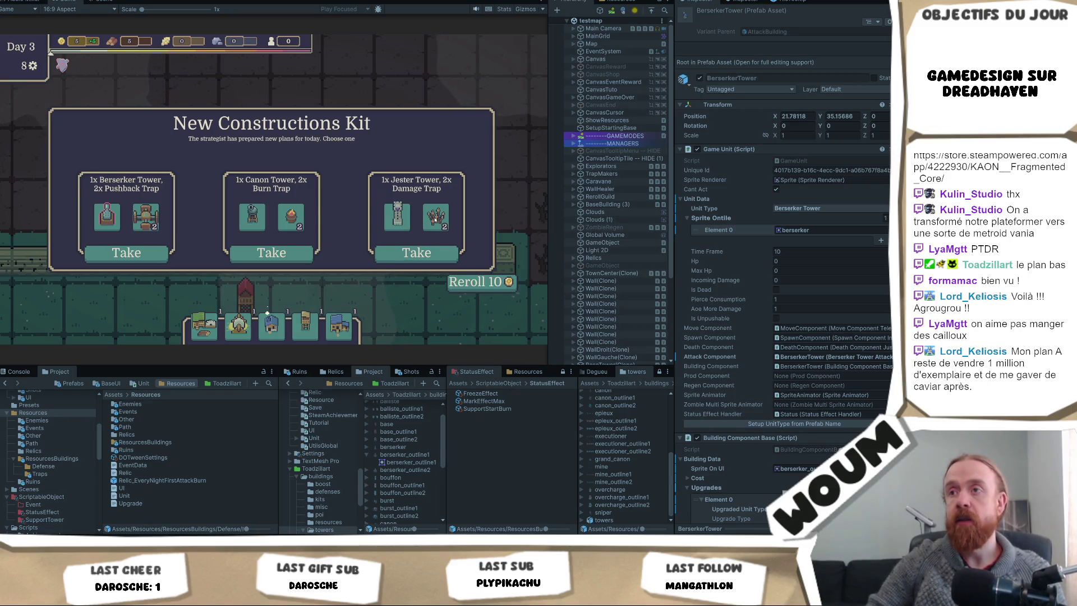
left_click(416, 253)
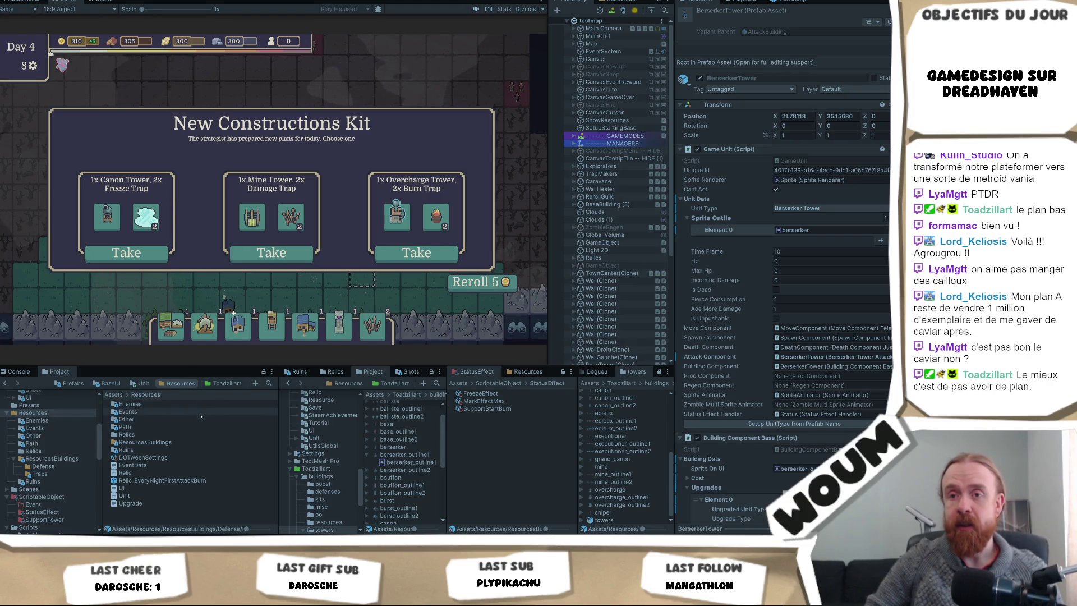
- Browse ExecuteEasier and ExecutionTower, then set OverchargeTower's Sprite Outline to overcharge_0
double_click(145, 443)
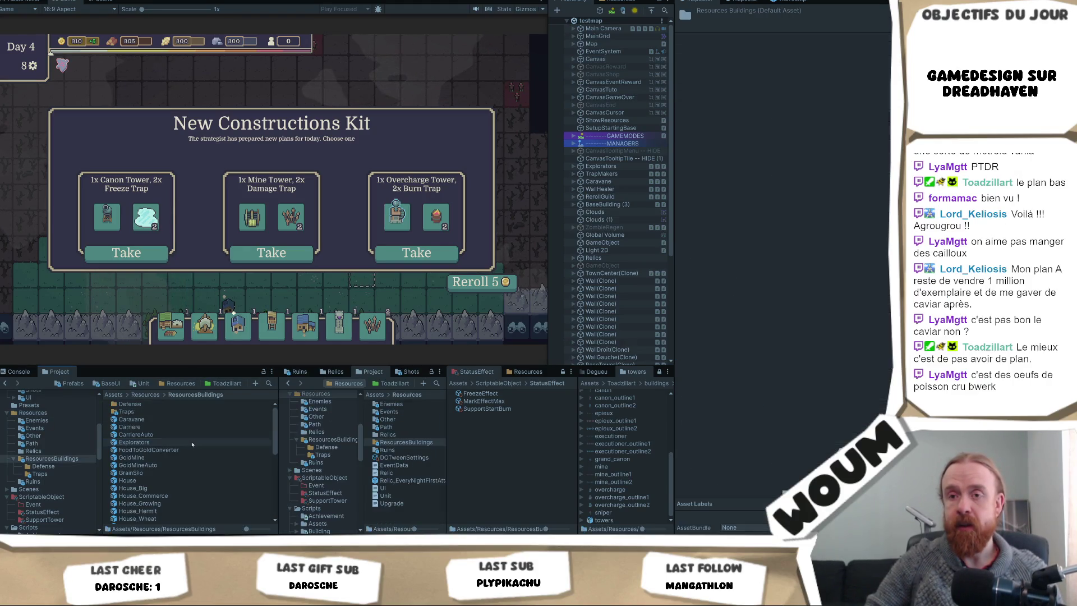
double_click(179, 407)
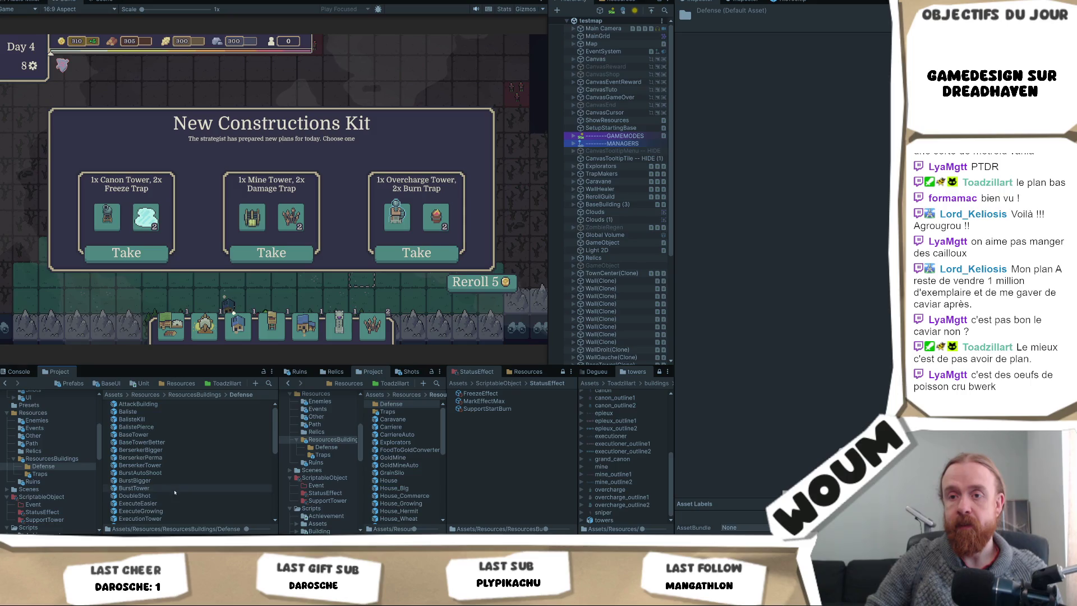
left_click(175, 503)
scroll(179, 510, "down", 1)
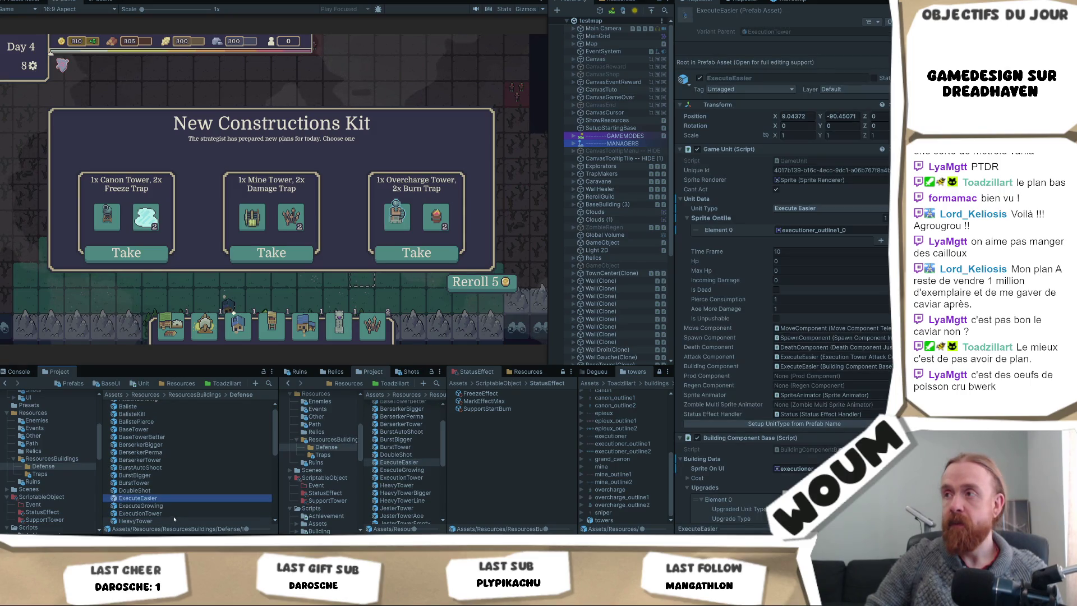
left_click(183, 513)
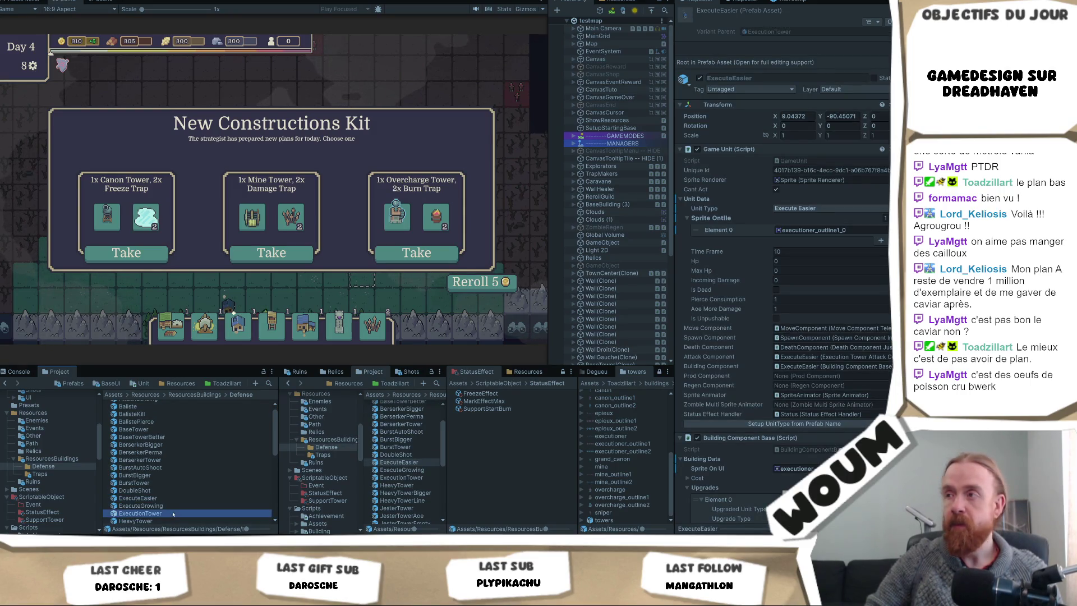
scroll(186, 494, "down", 3)
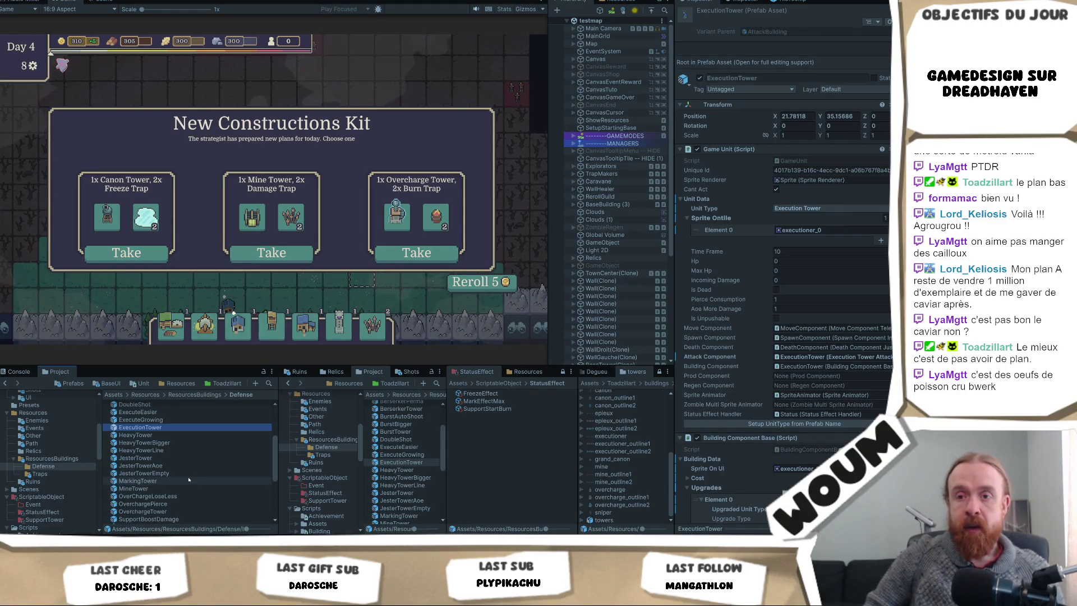
scroll(189, 480, "down", 1)
left_click(187, 484)
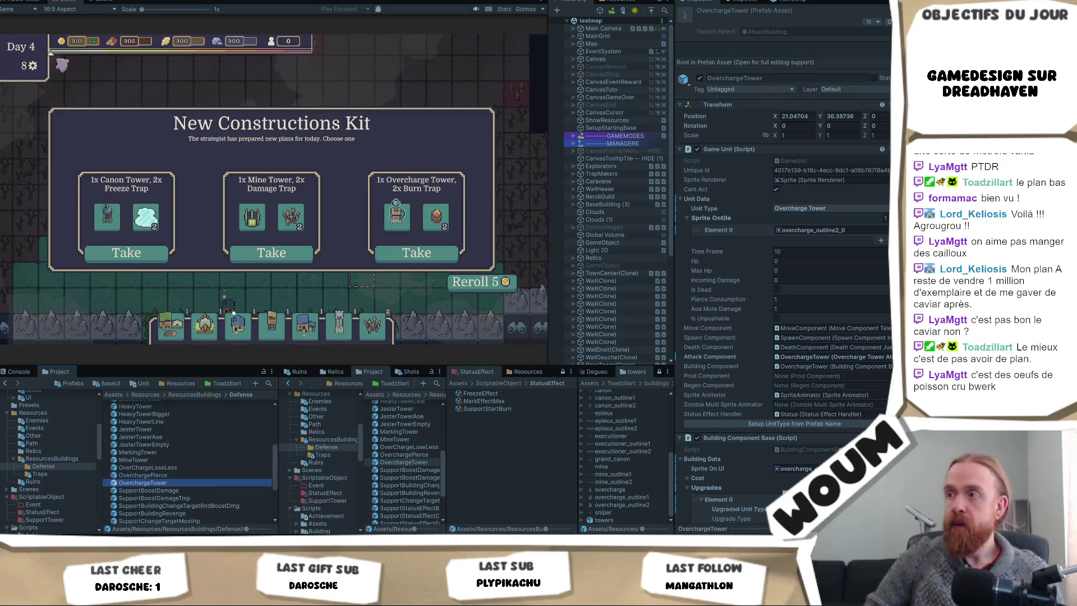
left_click(814, 230)
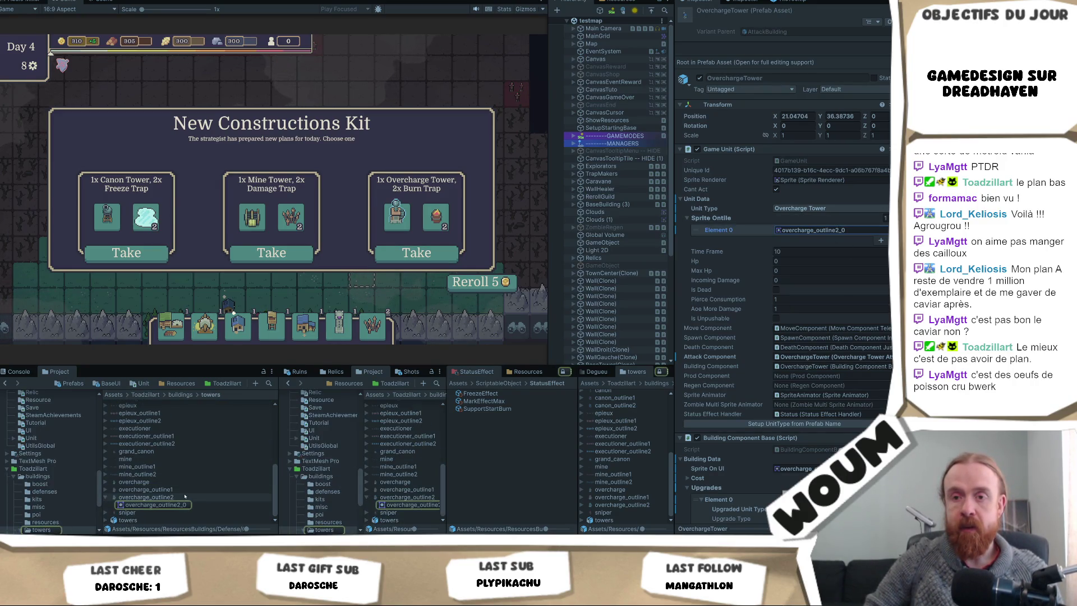
left_click(825, 231)
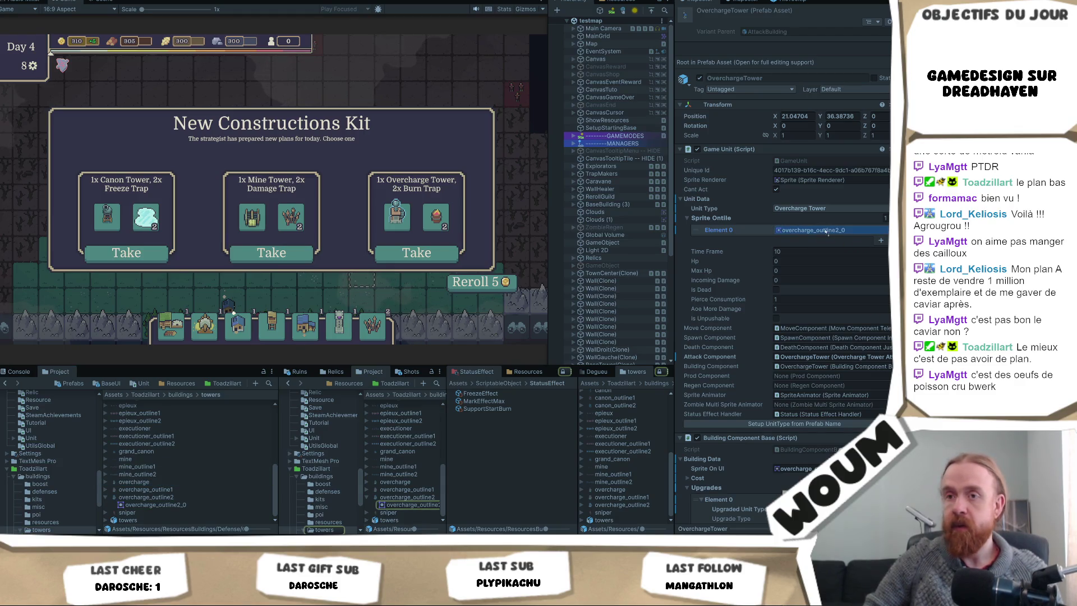
- Set OverchargePierce's first Sprite Outline entry to executioner_outline2_0
left_click(181, 383)
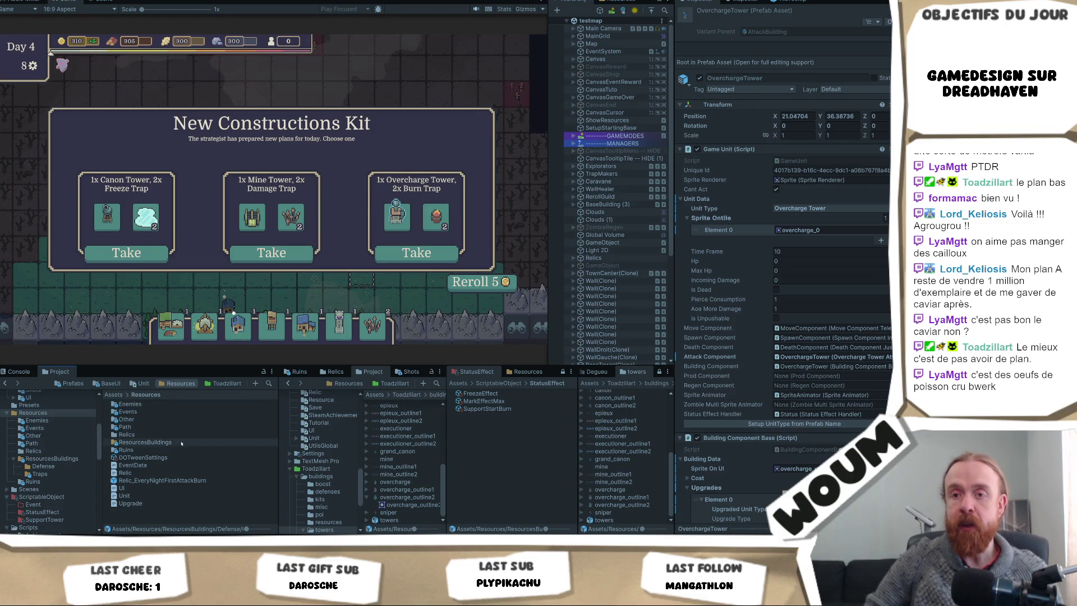
double_click(144, 442)
double_click(161, 405)
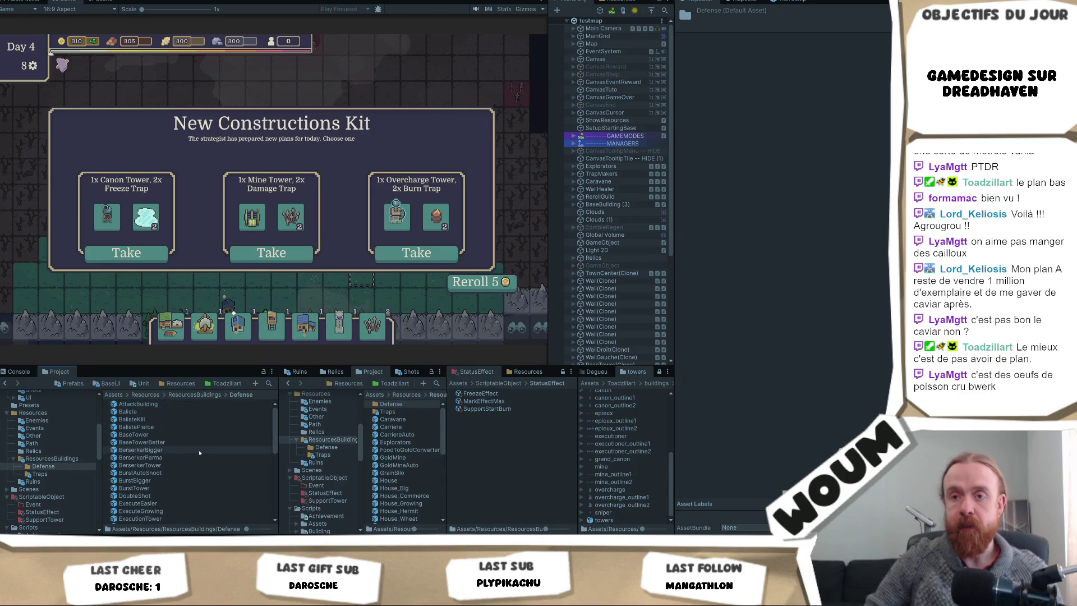
scroll(199, 453, "down", 2)
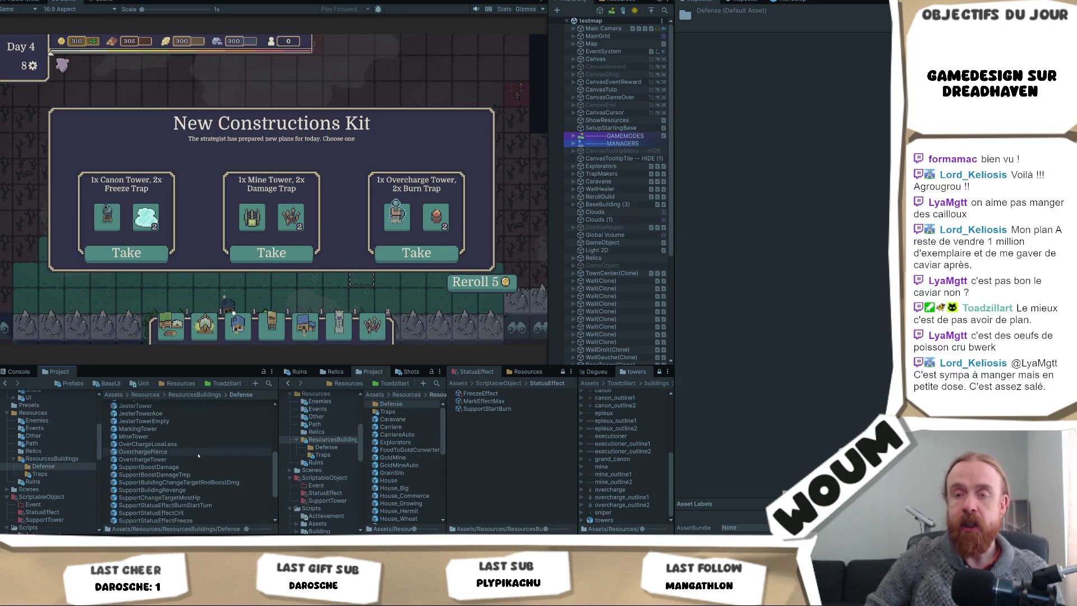
left_click(199, 452)
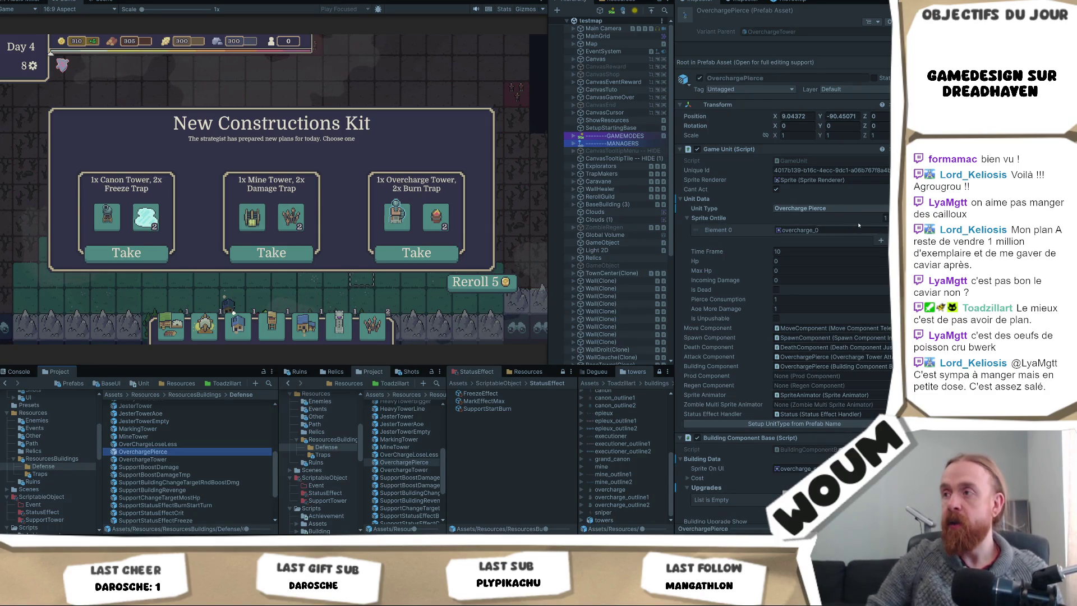
left_click(855, 230)
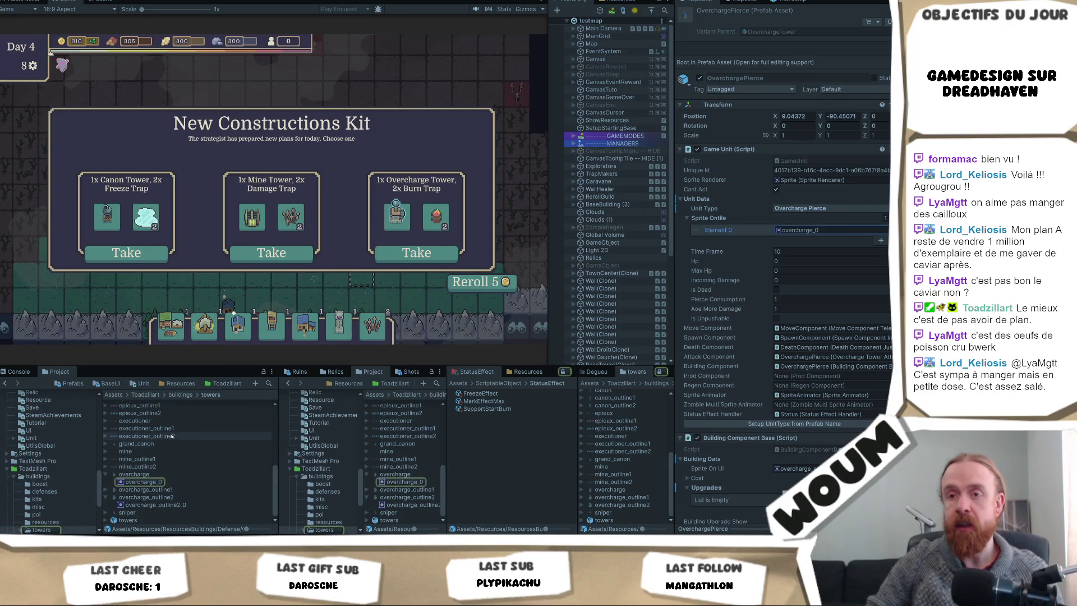
left_click(803, 230)
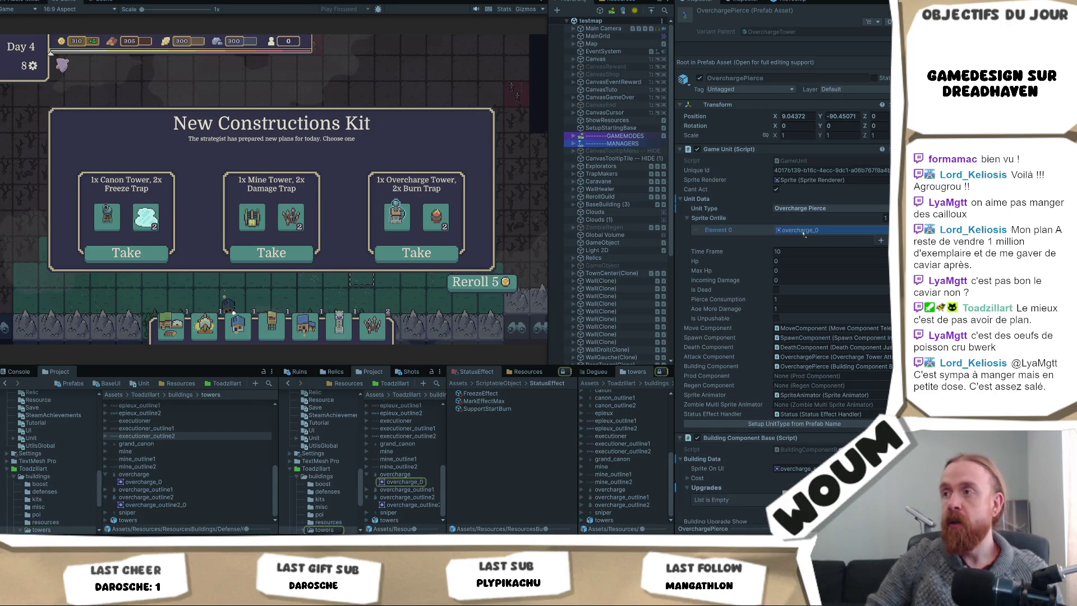
left_click_drag(805, 234, 805, 234)
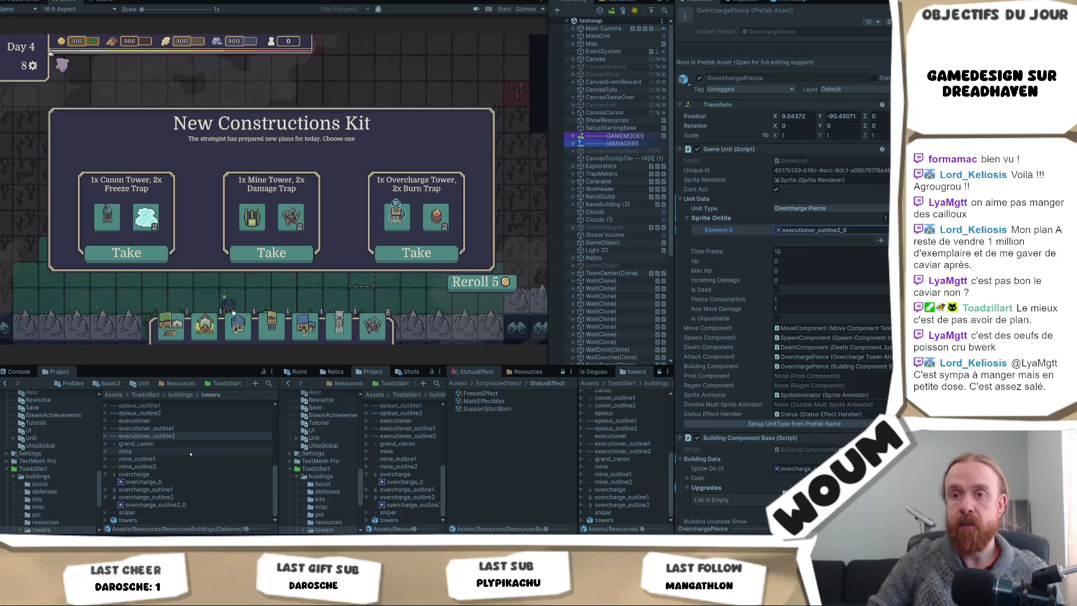
- Reroll the construction kit offers twice, then return to the Resources folder
scroll(422, 291, "down", 2)
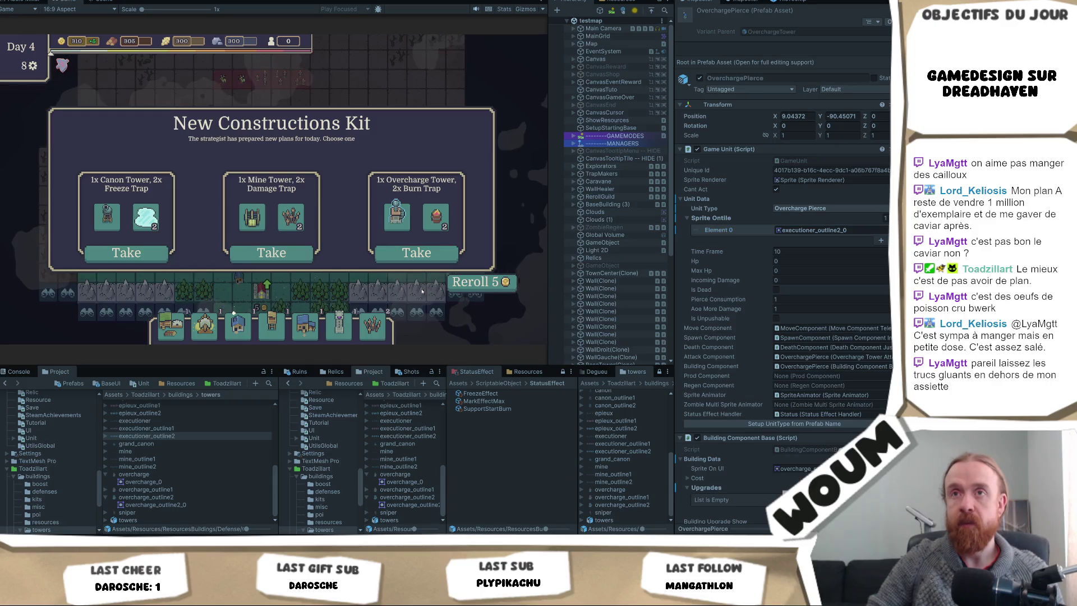
left_click(476, 281)
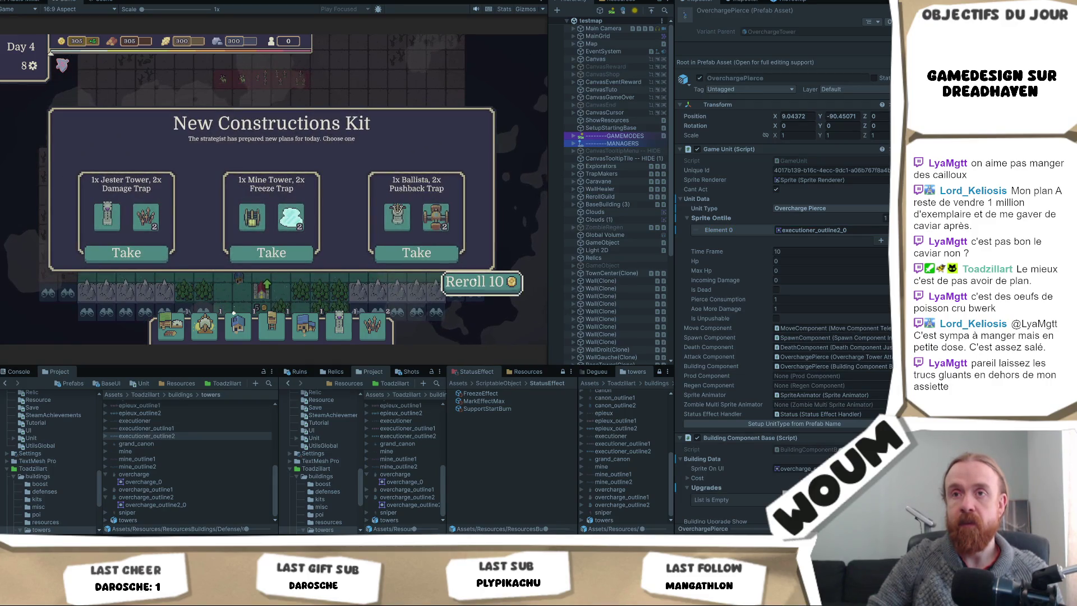
left_click(476, 280)
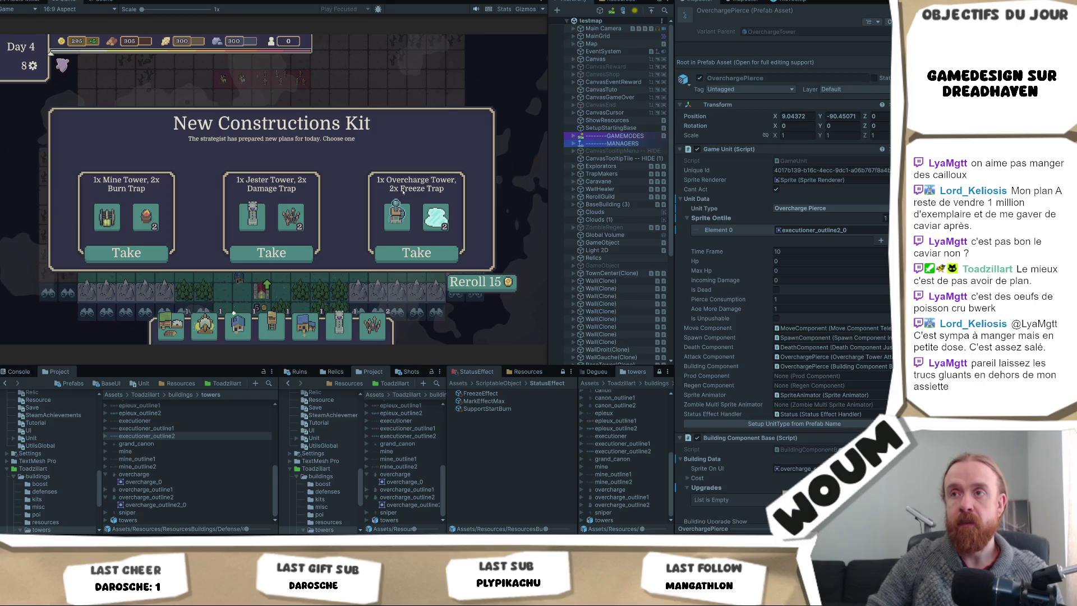
mouse_move(402, 214)
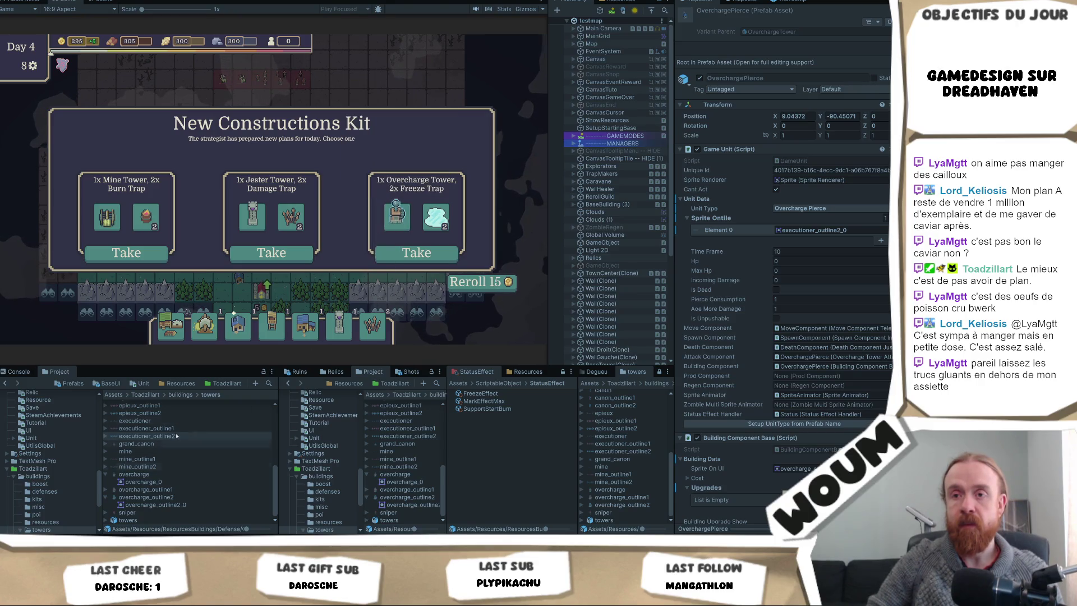
left_click(190, 384)
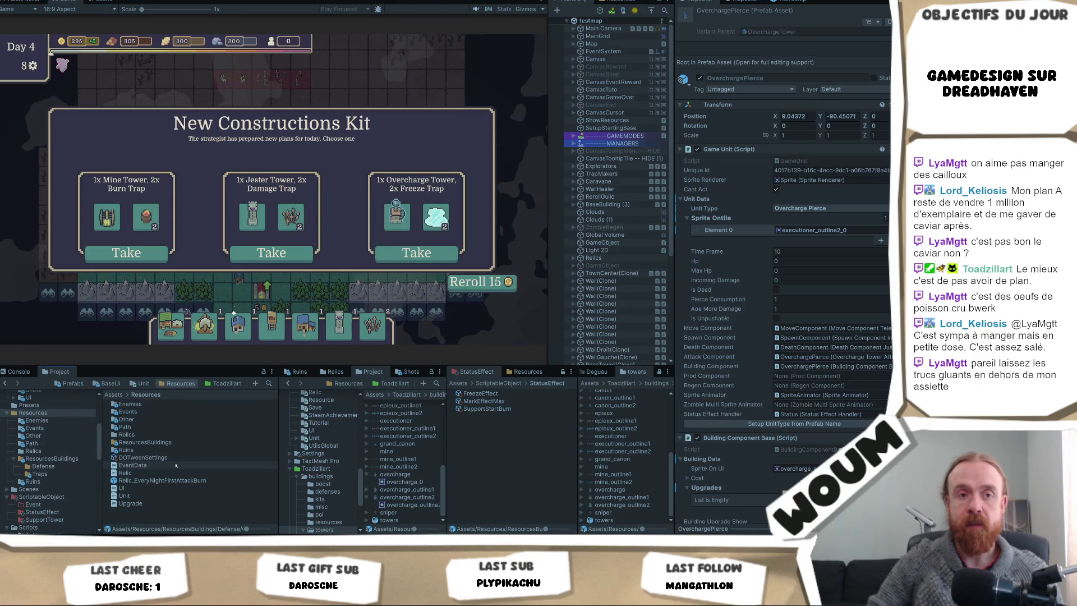
- Peek into Enemies, then open ResourcesBuildings > Defense and select the OverchargeTower prefab
double_click(198, 405)
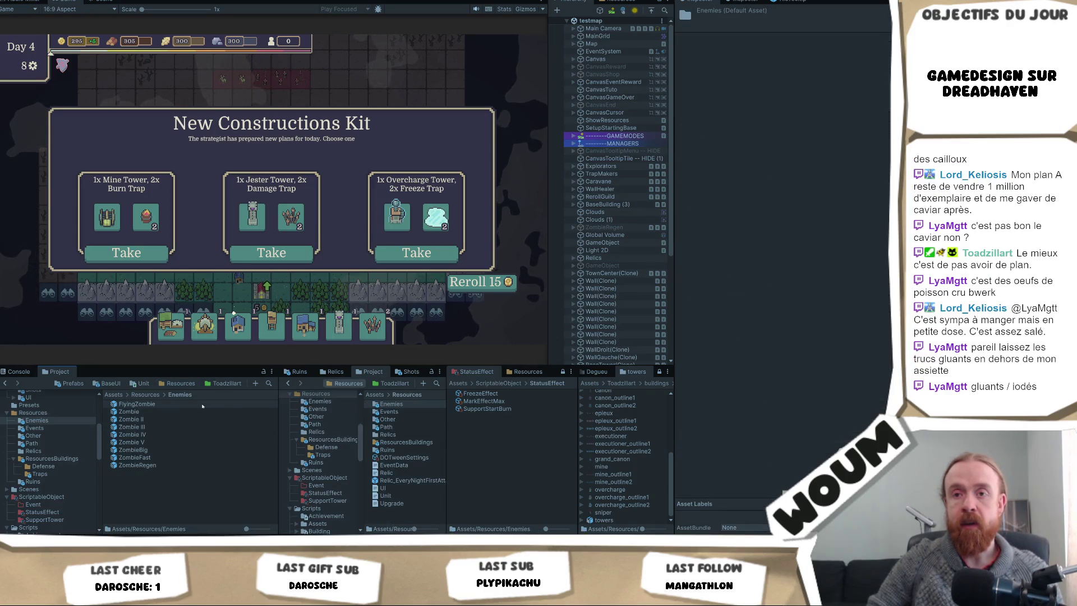
key("BackSpace")
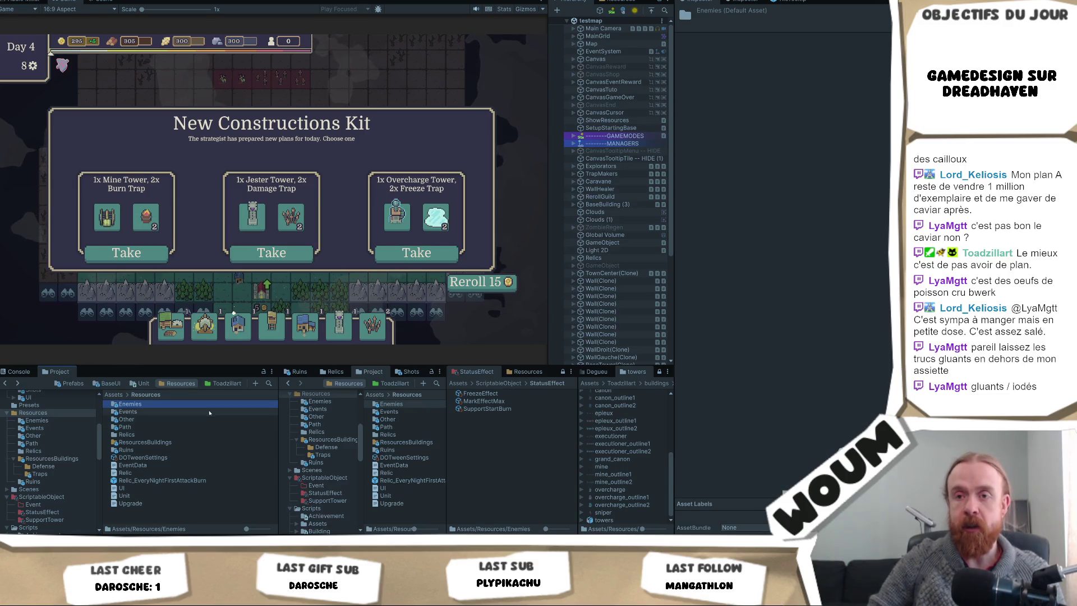
double_click(196, 443)
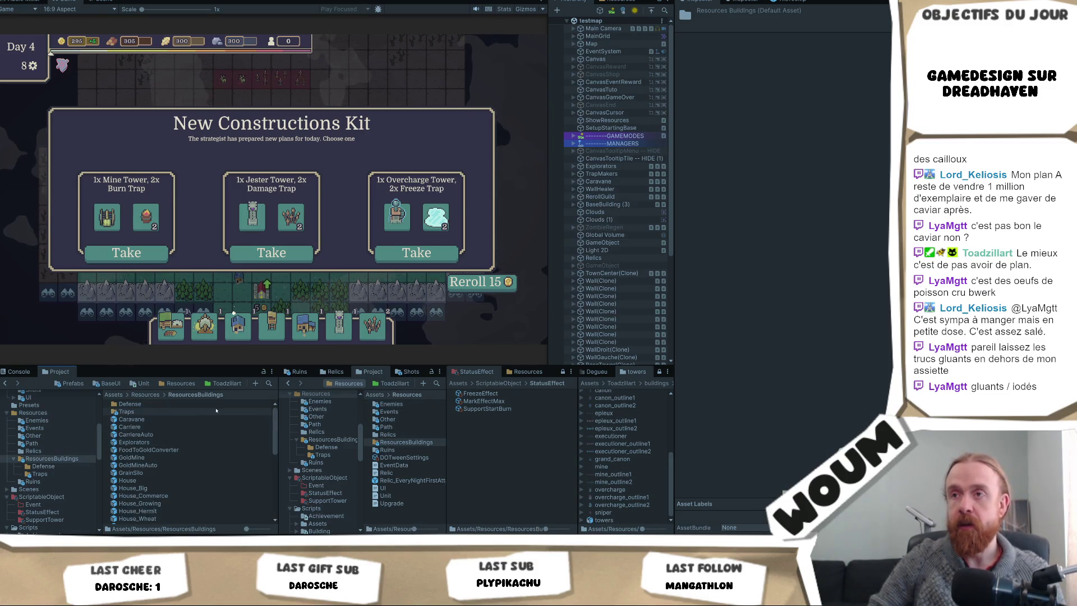
scroll(185, 490, "down", 2)
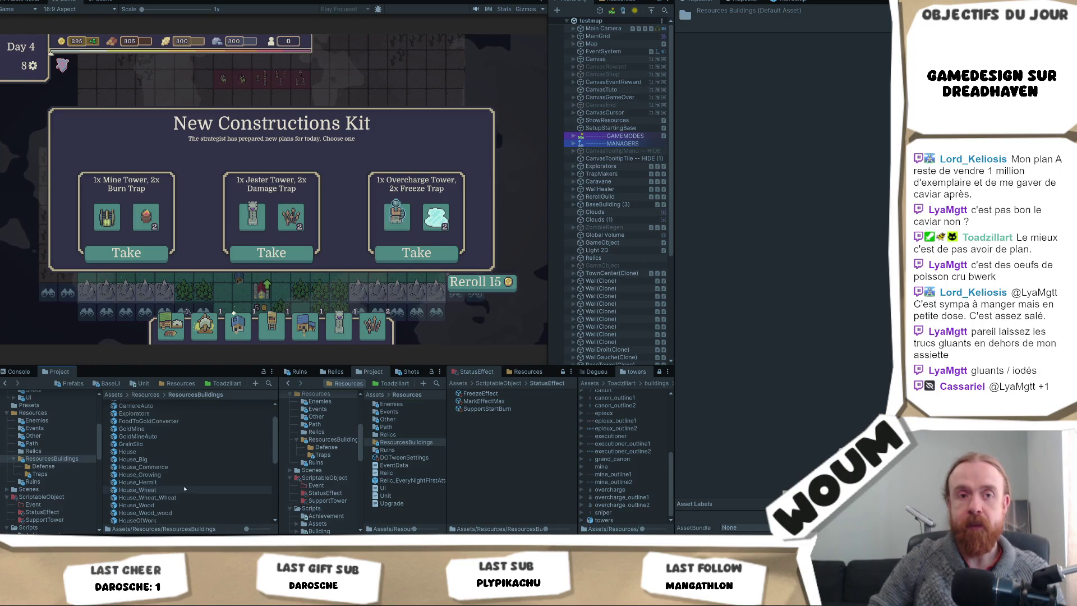
scroll(184, 491, "down", 4)
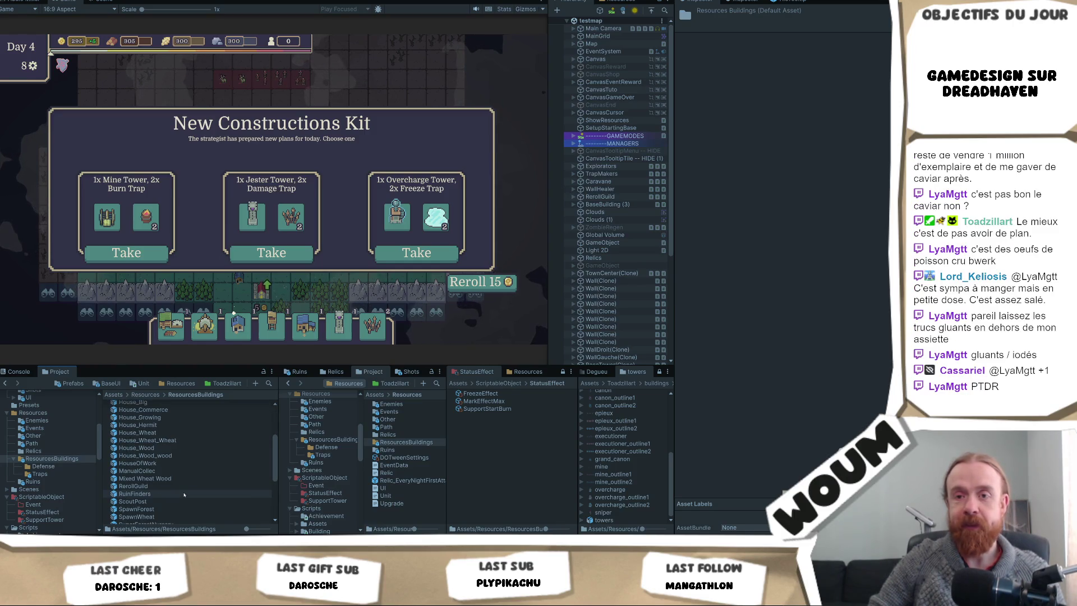
scroll(184, 494, "down", 2)
scroll(184, 495, "down", 5)
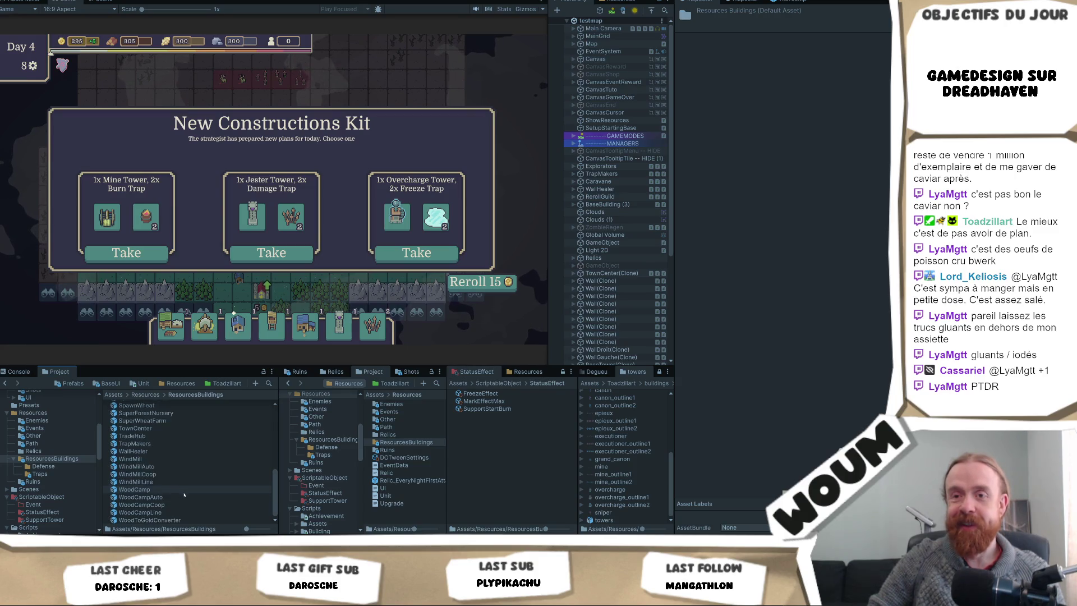
scroll(178, 494, "up", 12)
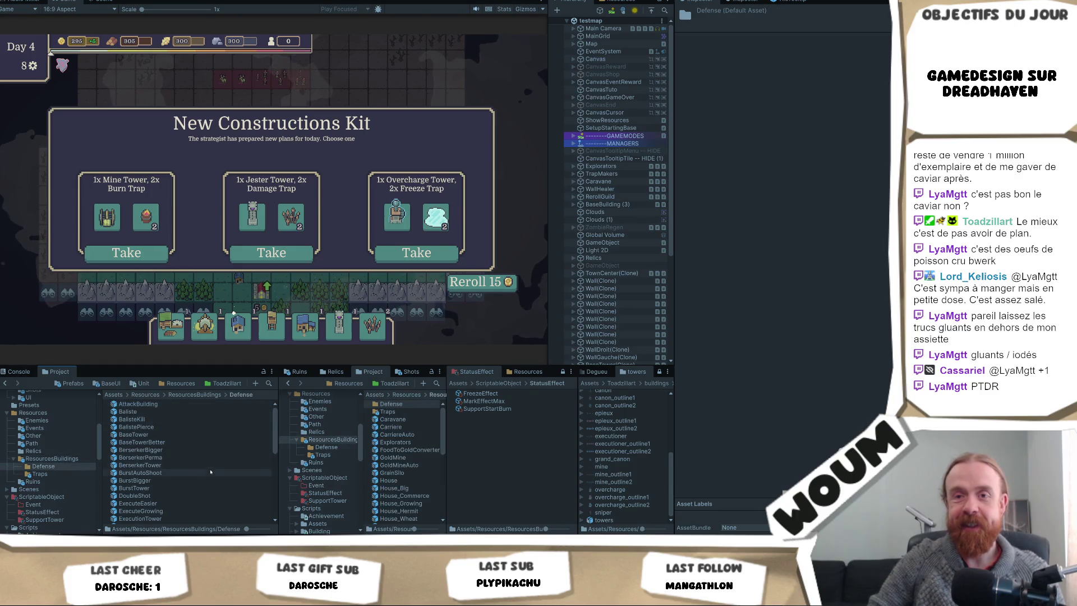
double_click(130, 404)
scroll(199, 482, "down", 3)
left_click(205, 431)
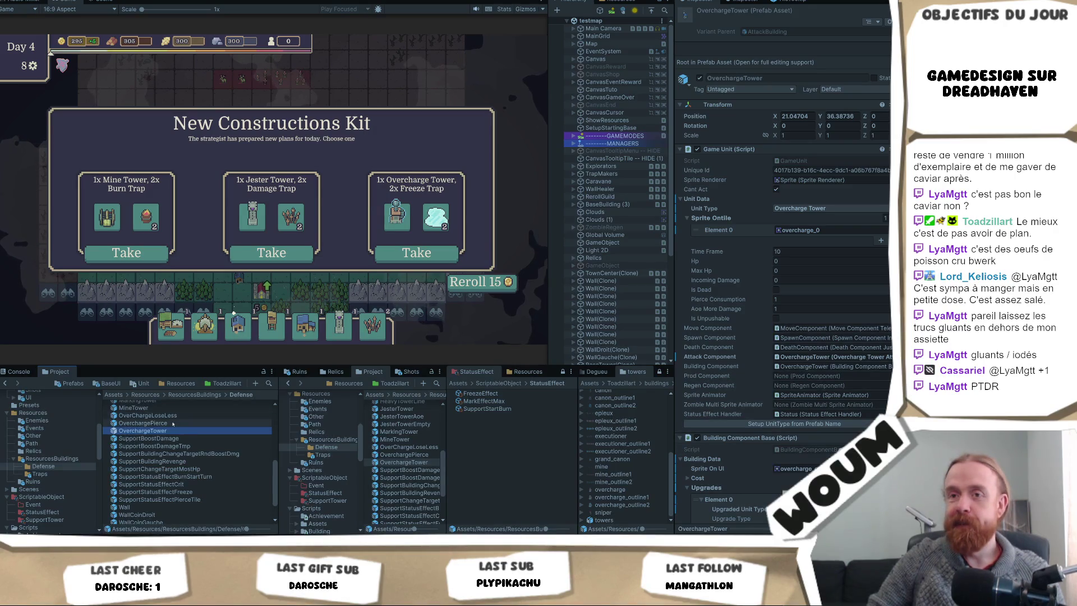
- Open the Resources > ResourcesBuildings > Defense folder in the Project window
left_click(178, 422)
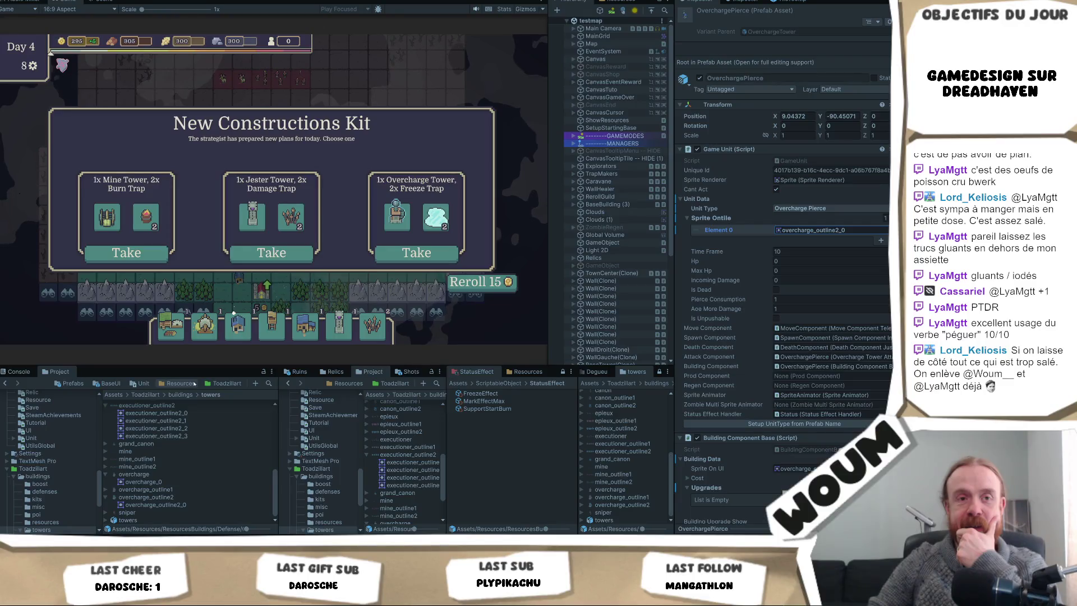
left_click(193, 384)
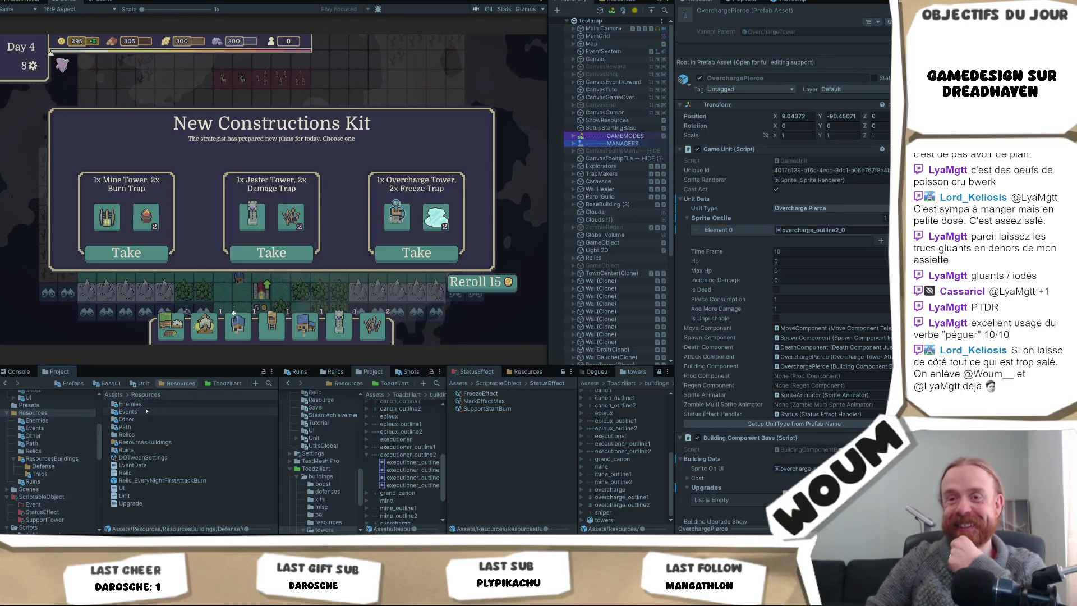
double_click(145, 442)
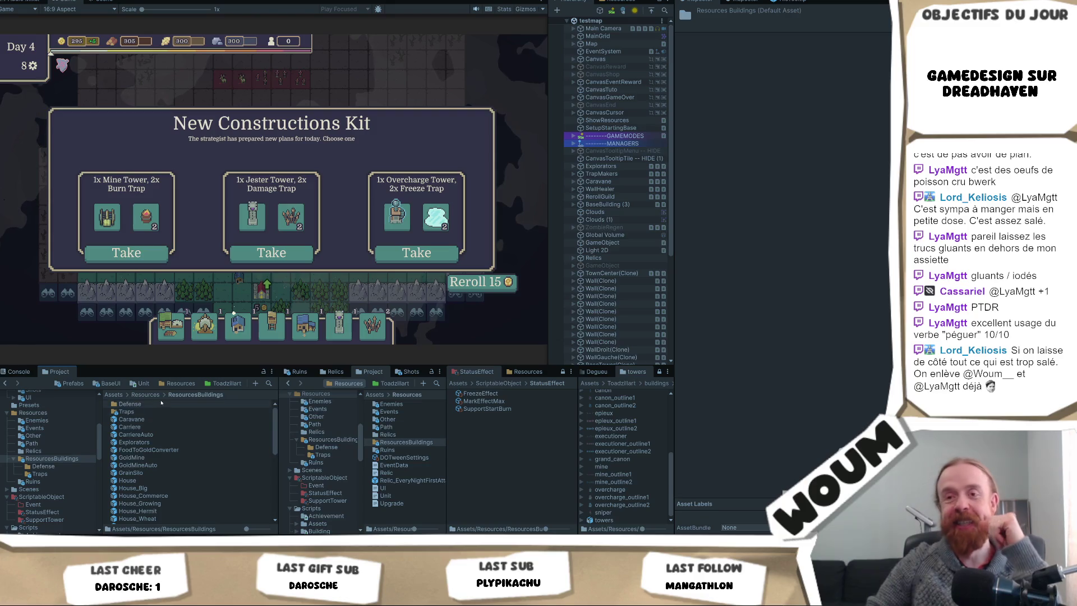
double_click(162, 404)
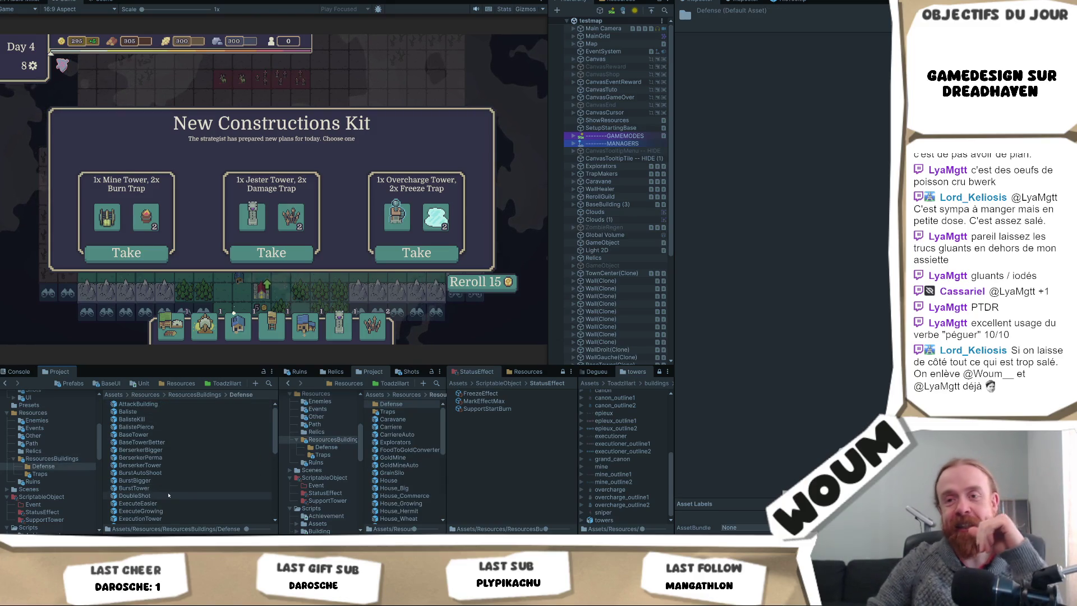
- Inspect OverchargePierce, OverChargeLoseLess and OverchargeTower prefabs, then reroll the in-game construction offers
scroll(180, 485, "down", 5)
scroll(170, 489, "down", 1)
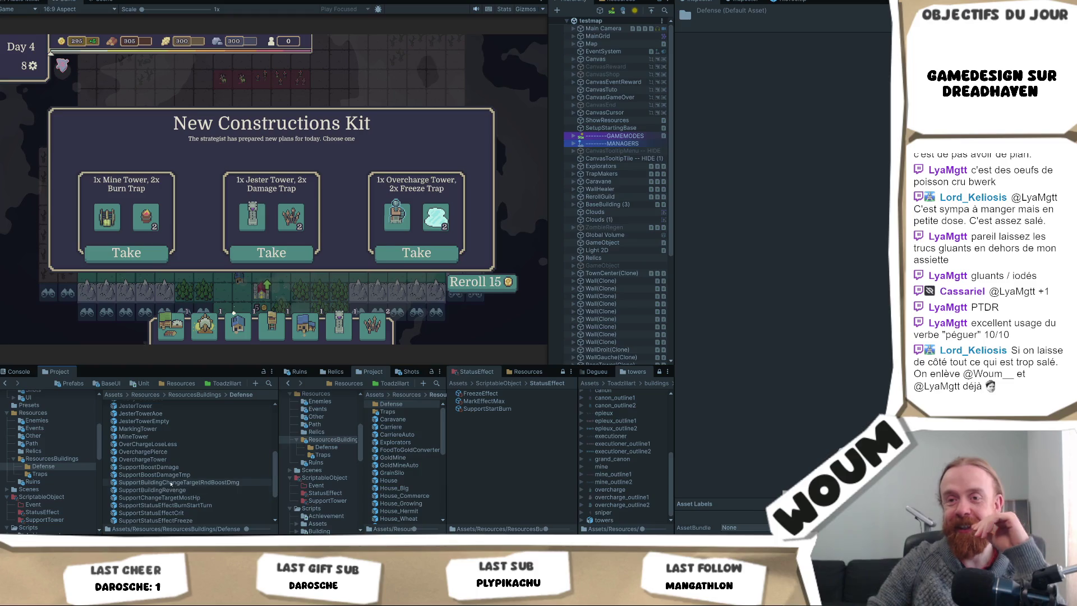
left_click(163, 459)
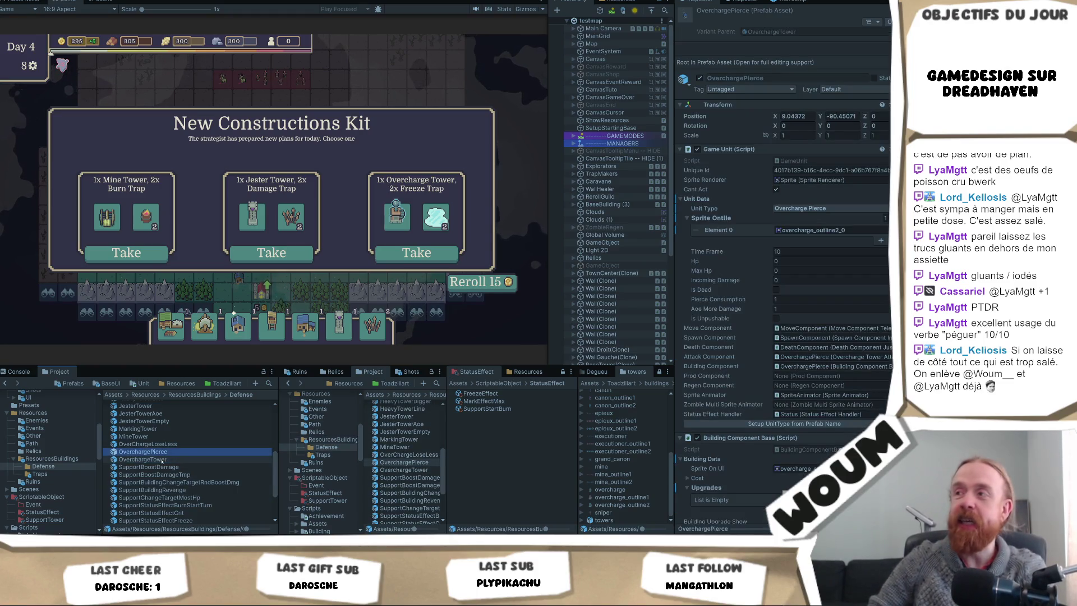
left_click(149, 444)
scroll(183, 476, "up", 1)
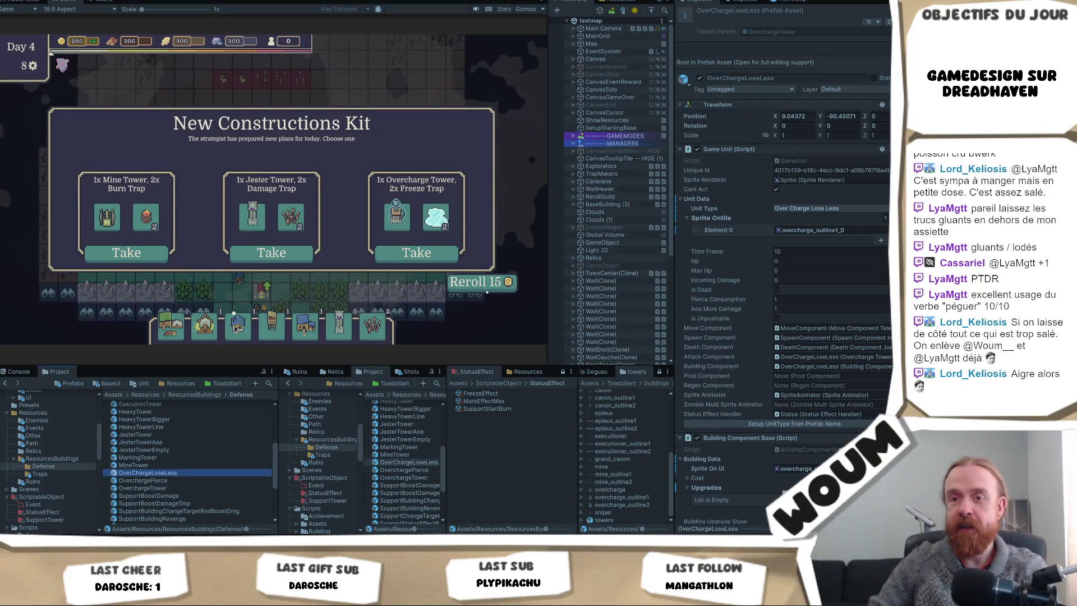
key("Down")
key("Down")
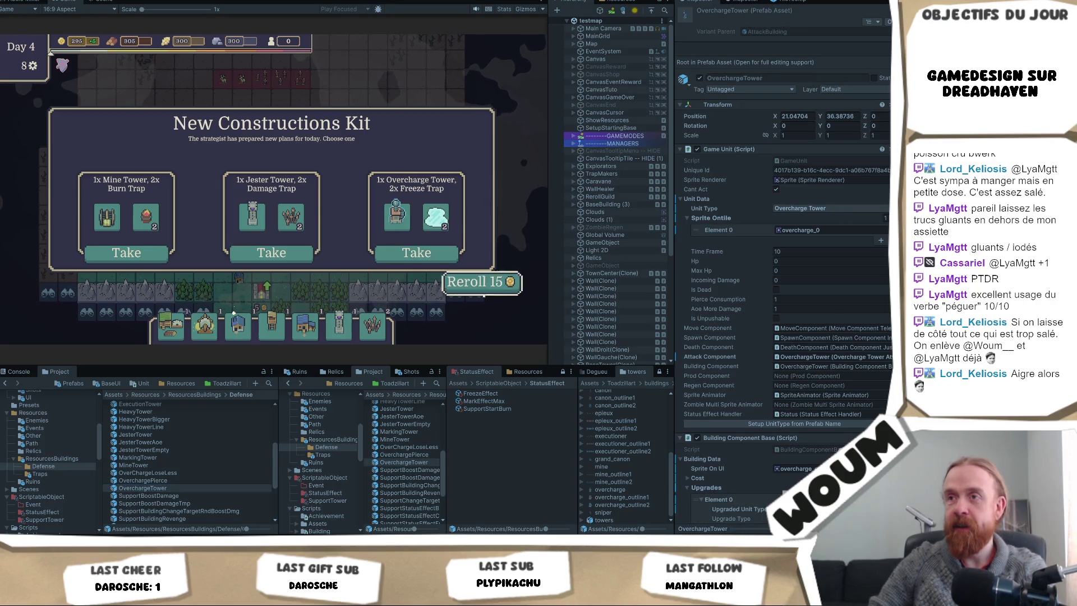
left_click(484, 294)
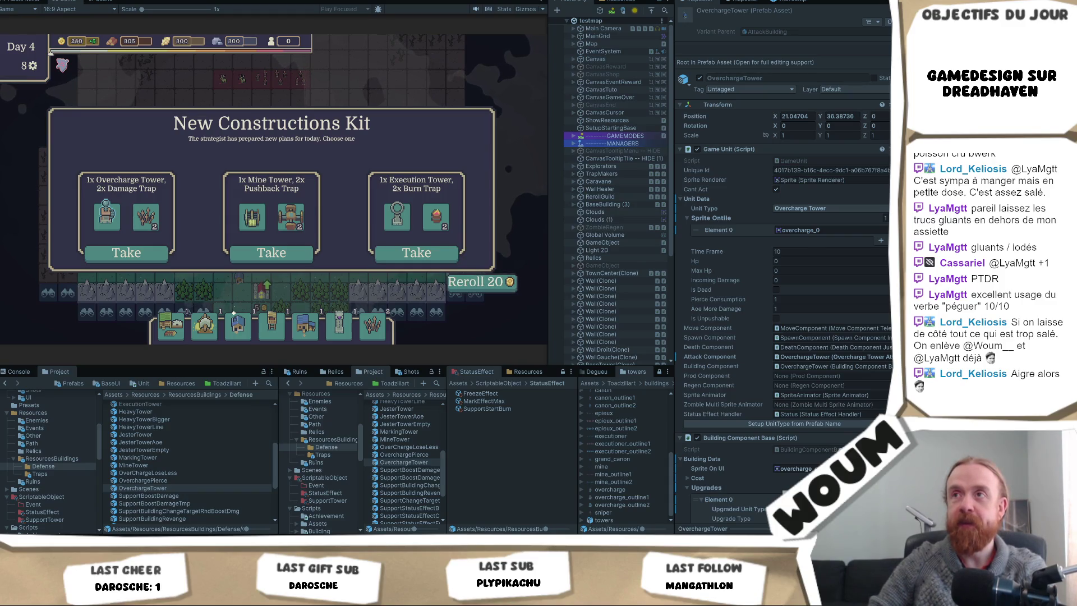
- Stop play mode and test a run taking Helper Sylvan House and the Scorching Aura relic
key("ctrl+p")
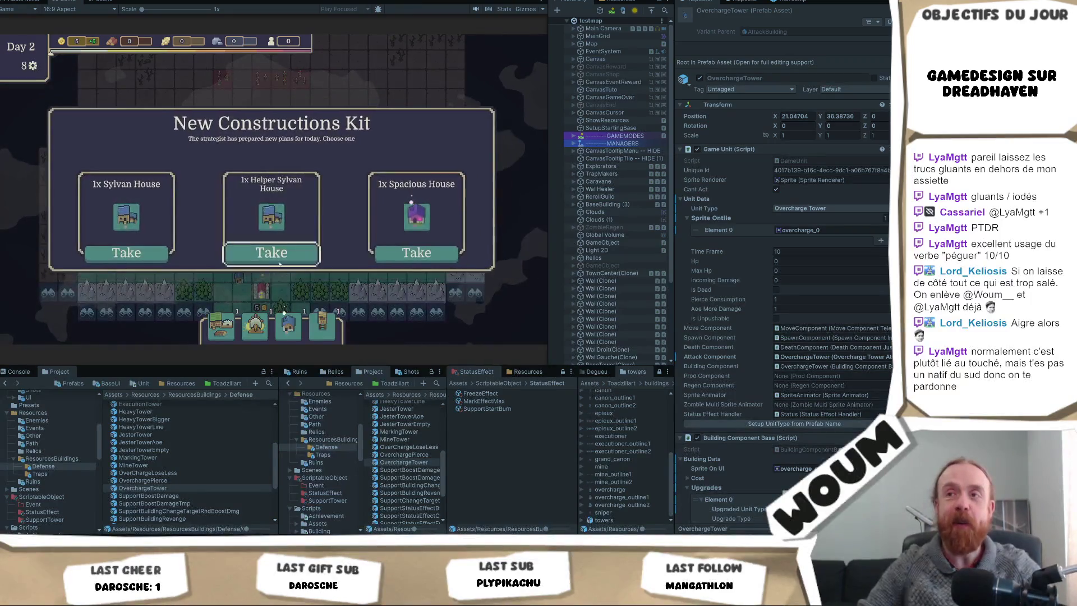
left_click(279, 264)
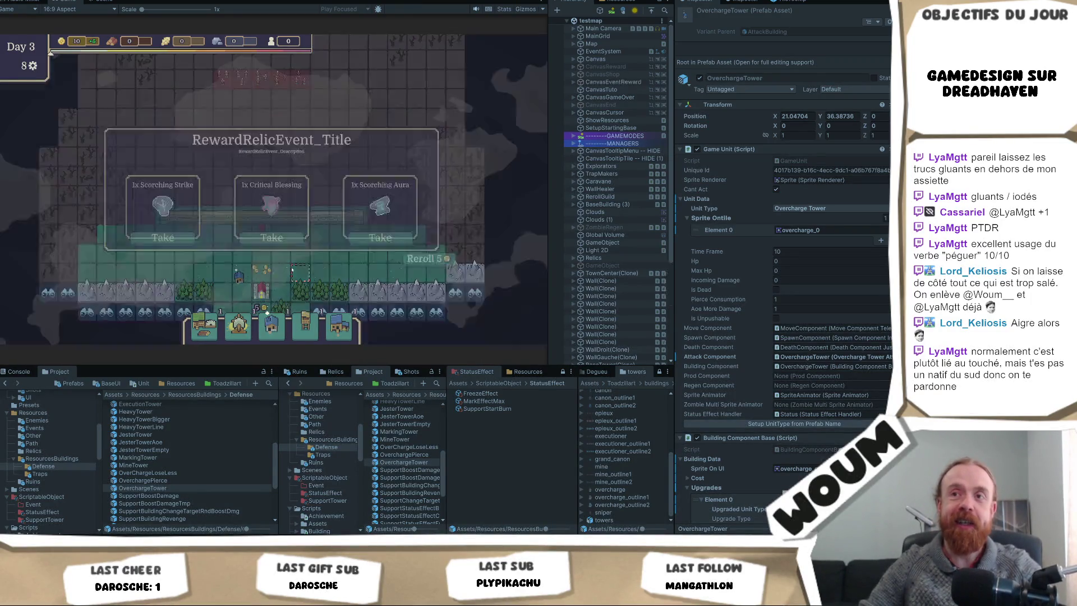
left_click(416, 252)
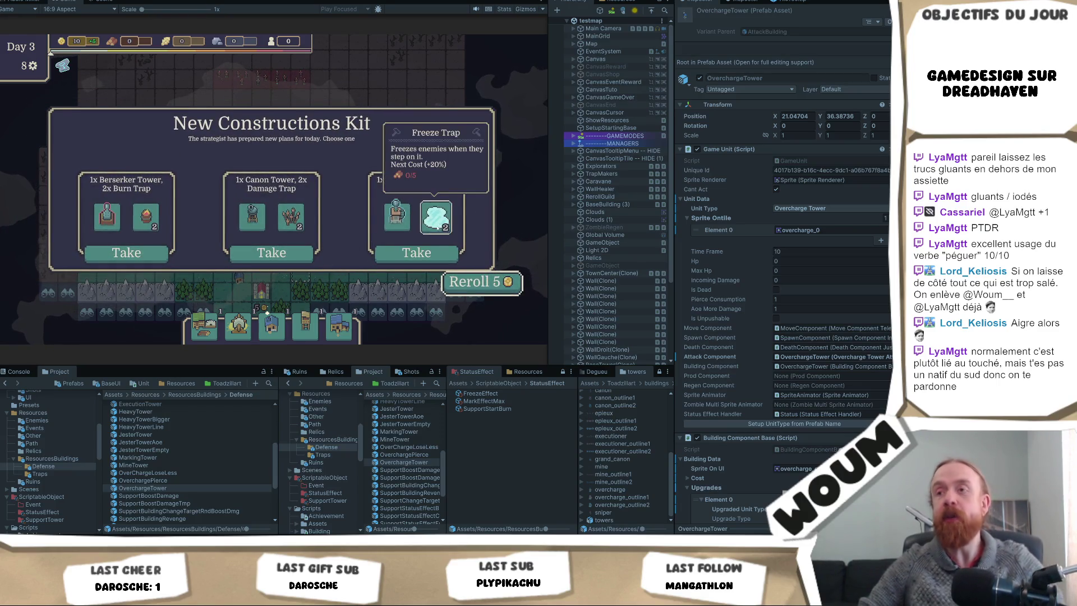
mouse_move(394, 224)
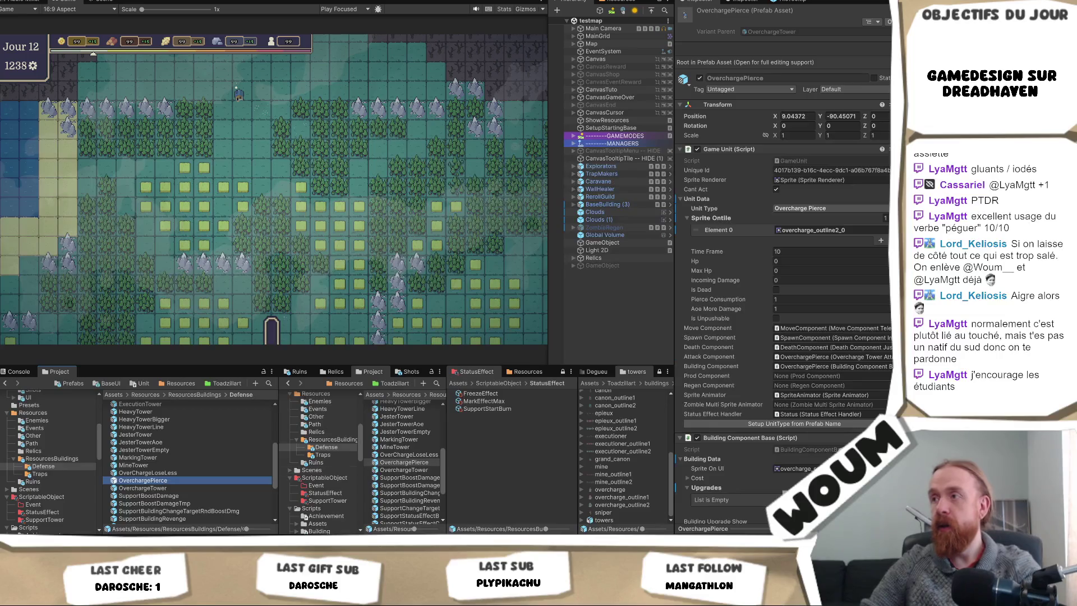
- Select OverchargeTower's Sprite OnTile Element 0 and ping overcharge_0 from the Defense prefab view
left_click(803, 230)
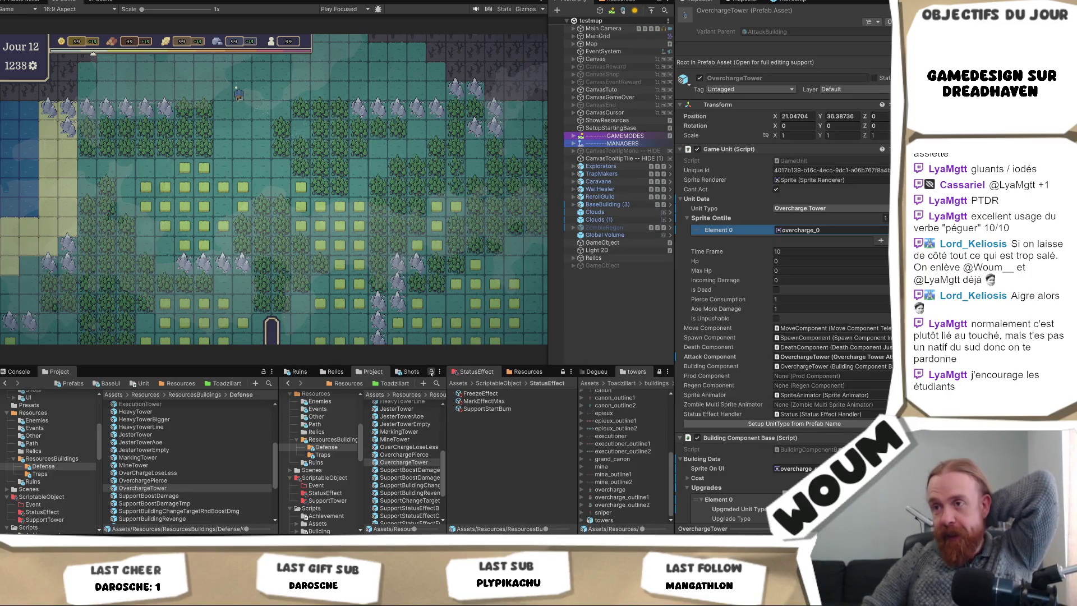
left_click(429, 373)
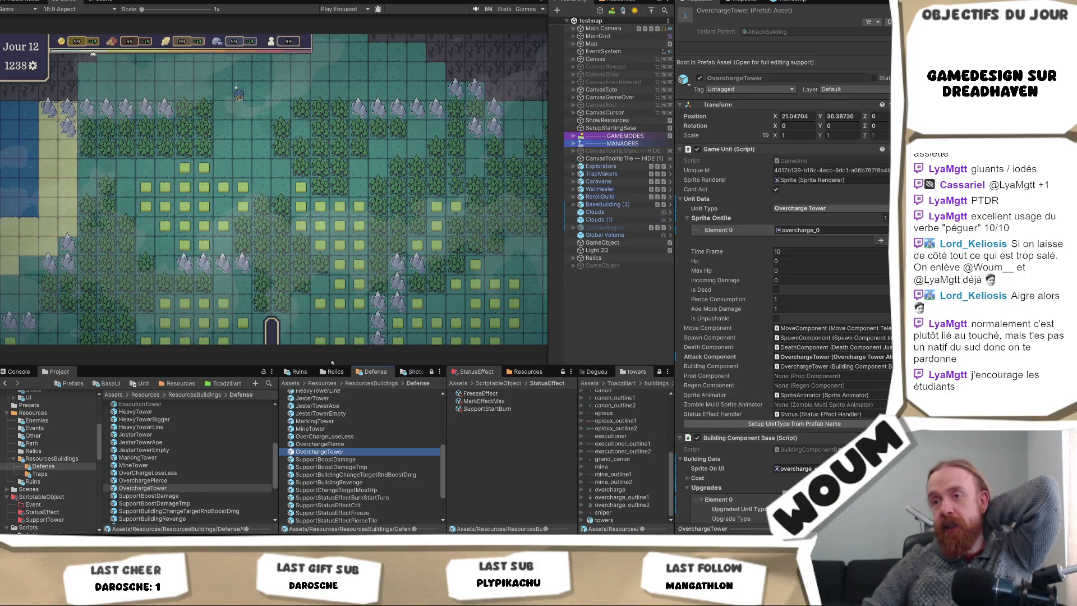
left_click(301, 372)
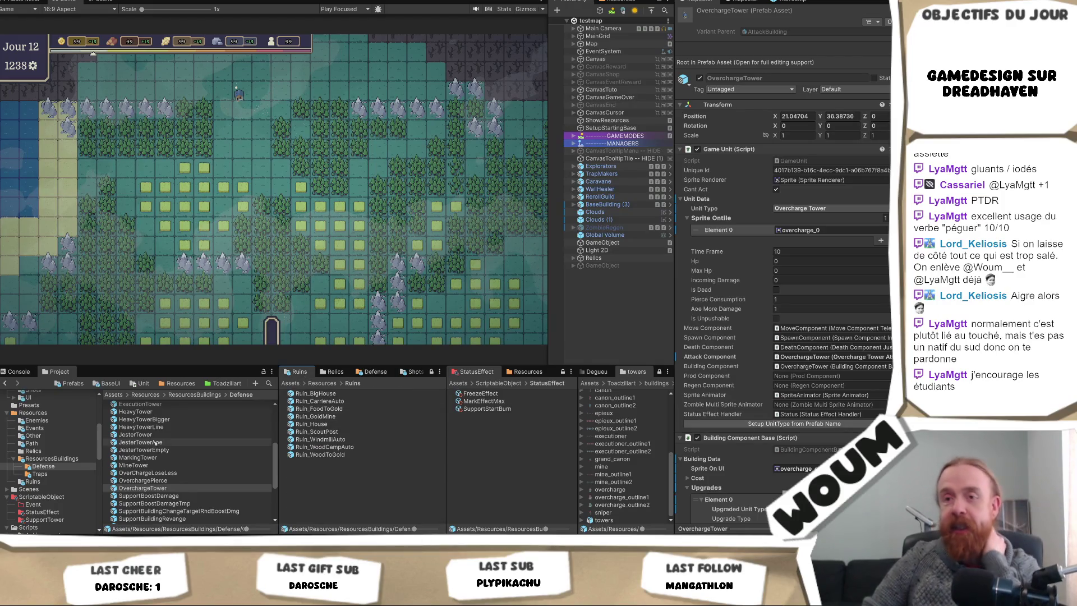
left_click(374, 372)
left_click(800, 230)
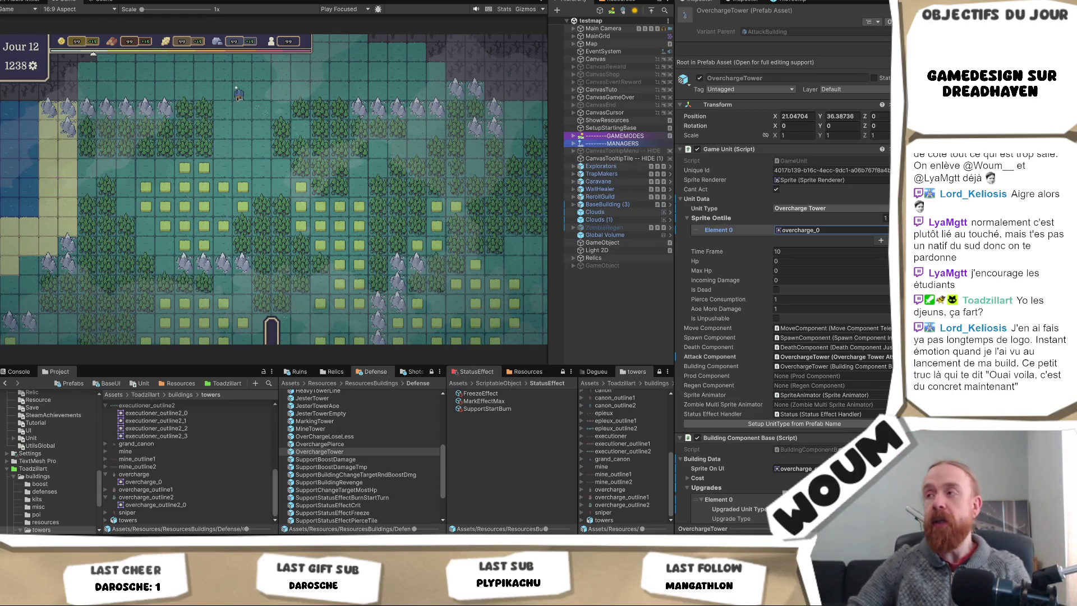
- Ping OverchargeTower's overcharge_0 tile sprite and overcharge_outline2_0 UI sprite among the tower sprites
left_click(799, 230)
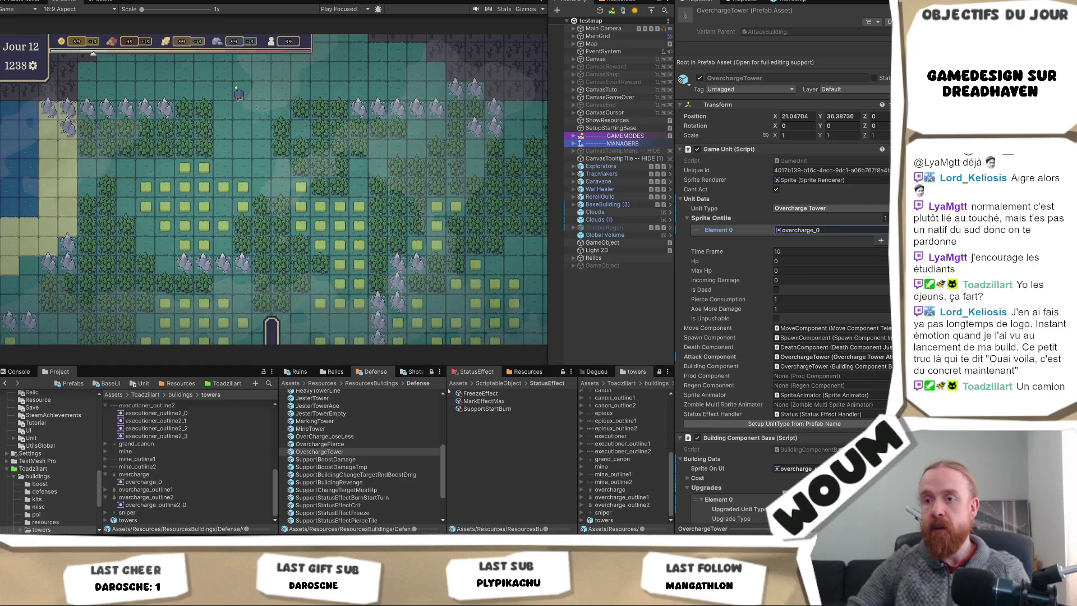
left_click(336, 452)
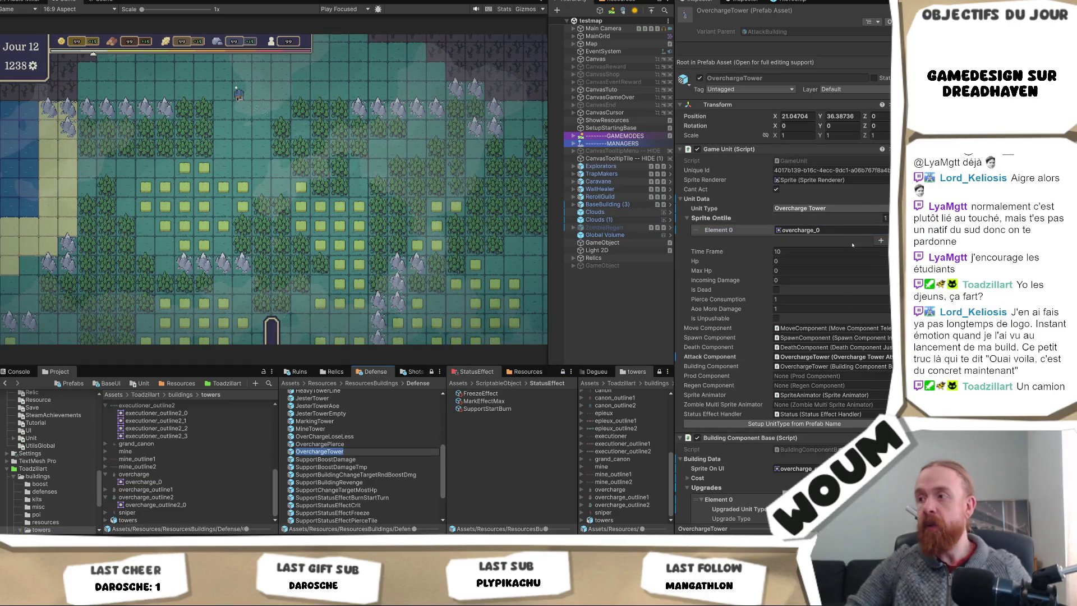
left_click(831, 230)
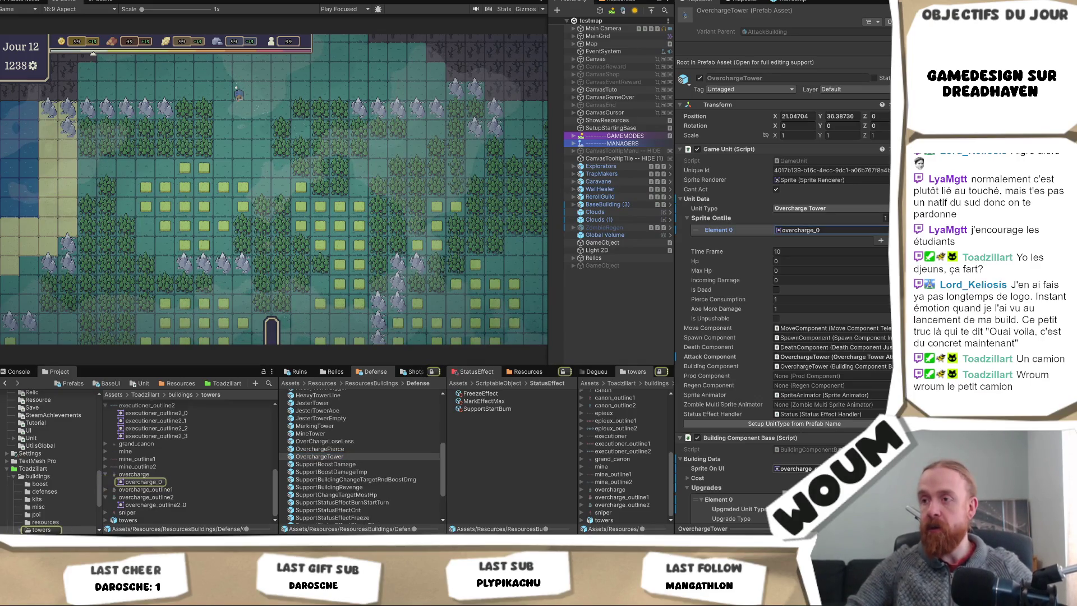
left_click(794, 469)
scroll(345, 427, "up", 2)
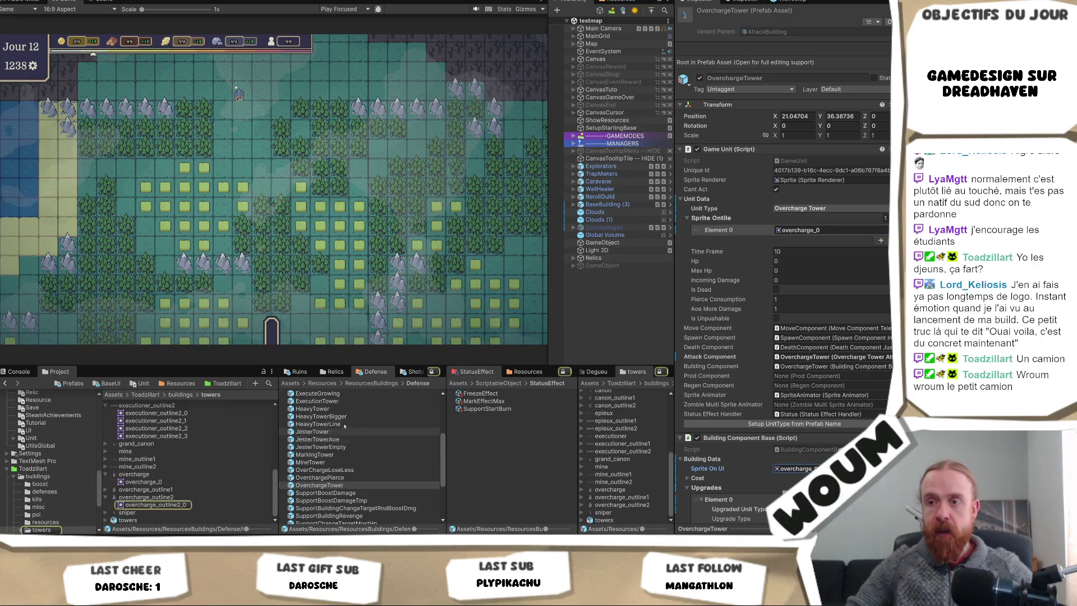
- Check ExecutionTower and BurstTower, then ping BerserkerTower's Sprite On UI berserker_outline1
left_click(343, 402)
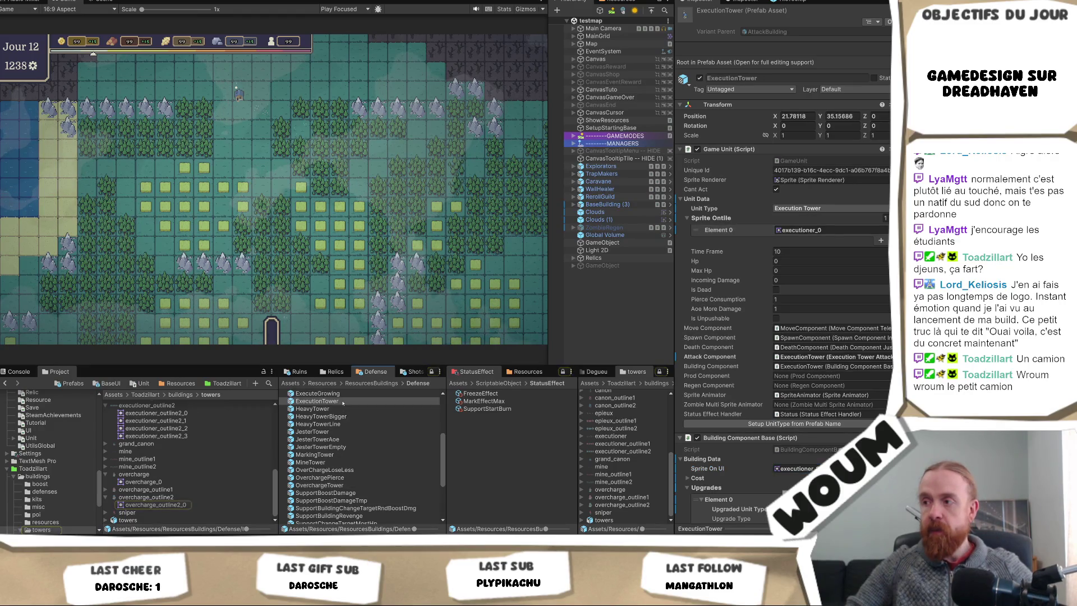
scroll(339, 471, "up", 5)
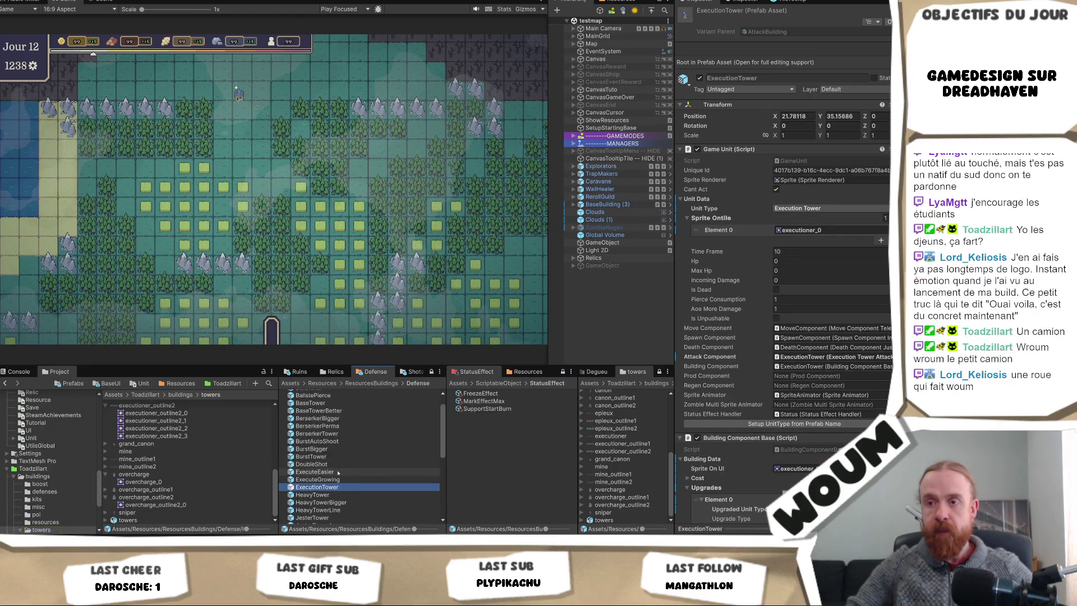
left_click(314, 457)
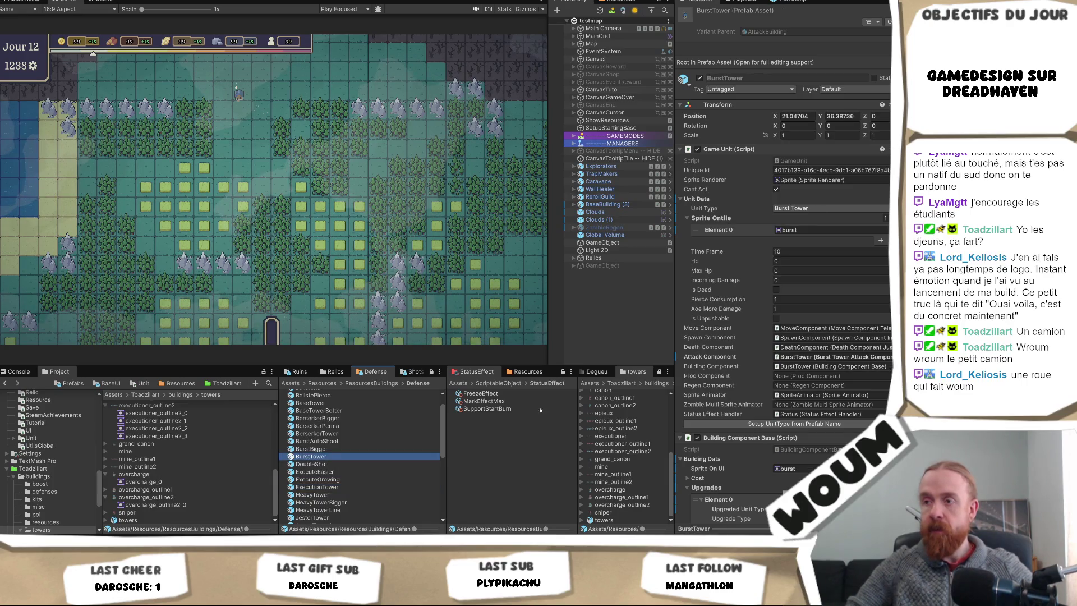
left_click(317, 434)
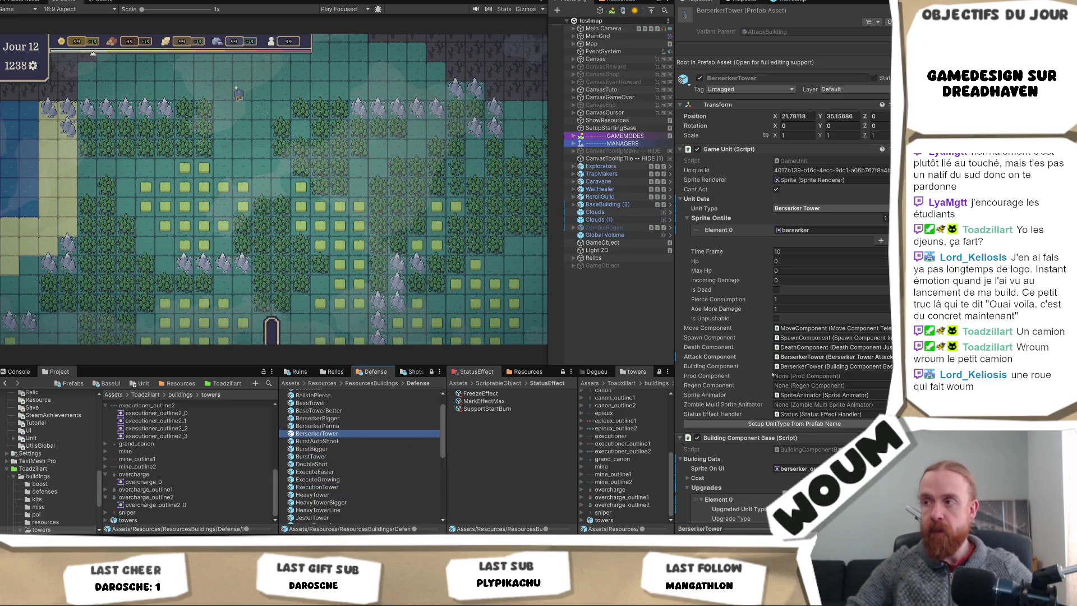
left_click(806, 231)
left_click(794, 469)
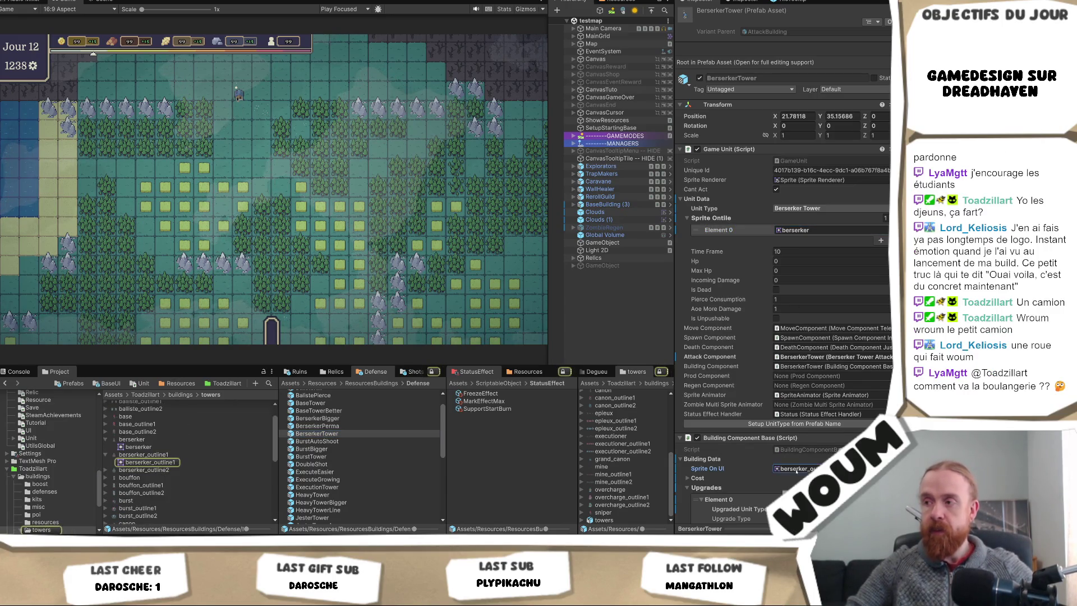
left_click(335, 150)
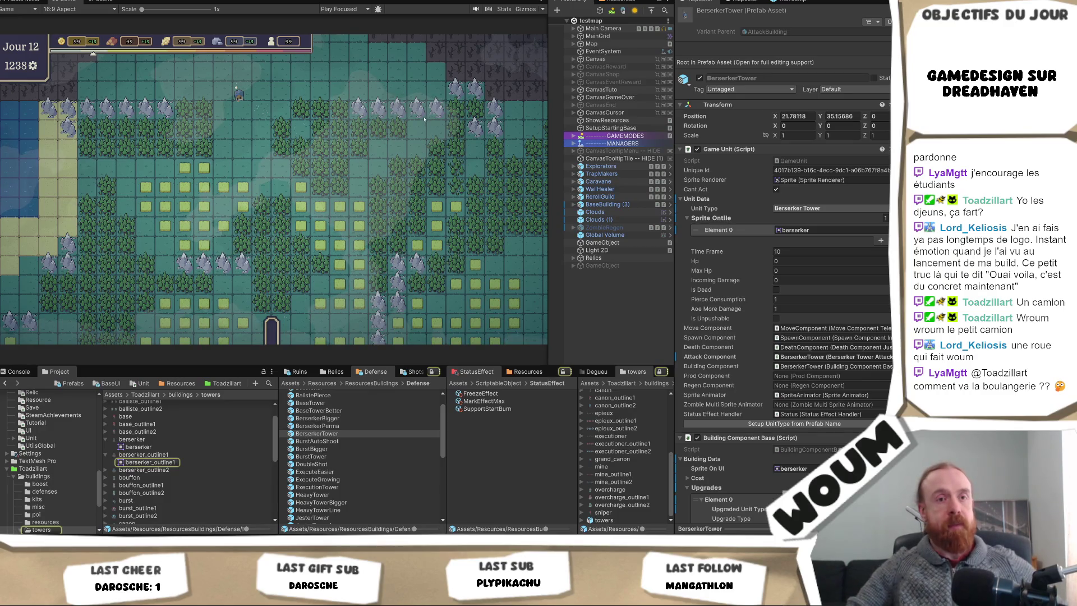
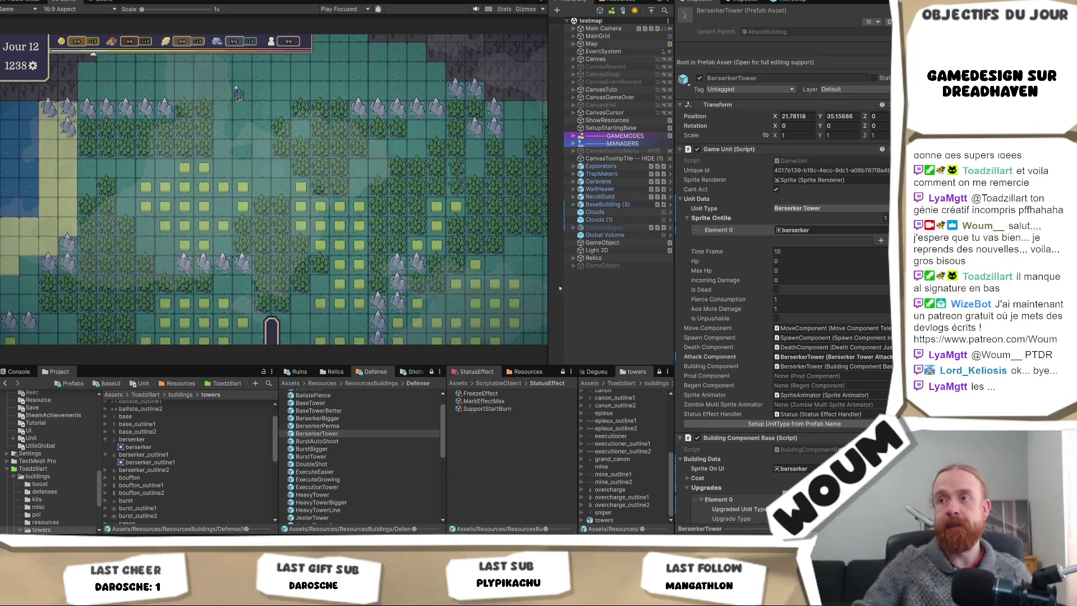
- Shift the Game view / Hierarchy splitter so the Hierarchy panel is slightly wider
mouse_move(552, 288)
left_mouse_down()
mouse_move(513, 287)
mouse_move(578, 292)
mouse_move(548, 295)
left_mouse_up()
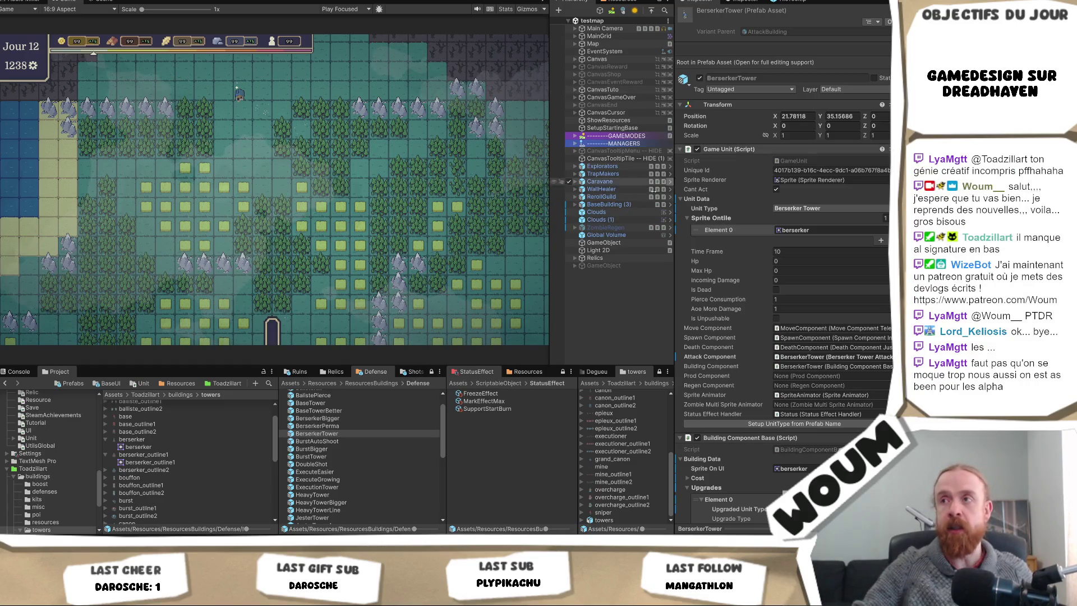
mouse_move(551, 166)
left_mouse_down()
mouse_move(533, 165)
mouse_move(573, 163)
mouse_move(519, 180)
mouse_move(631, 200)
mouse_move(534, 198)
left_mouse_up()
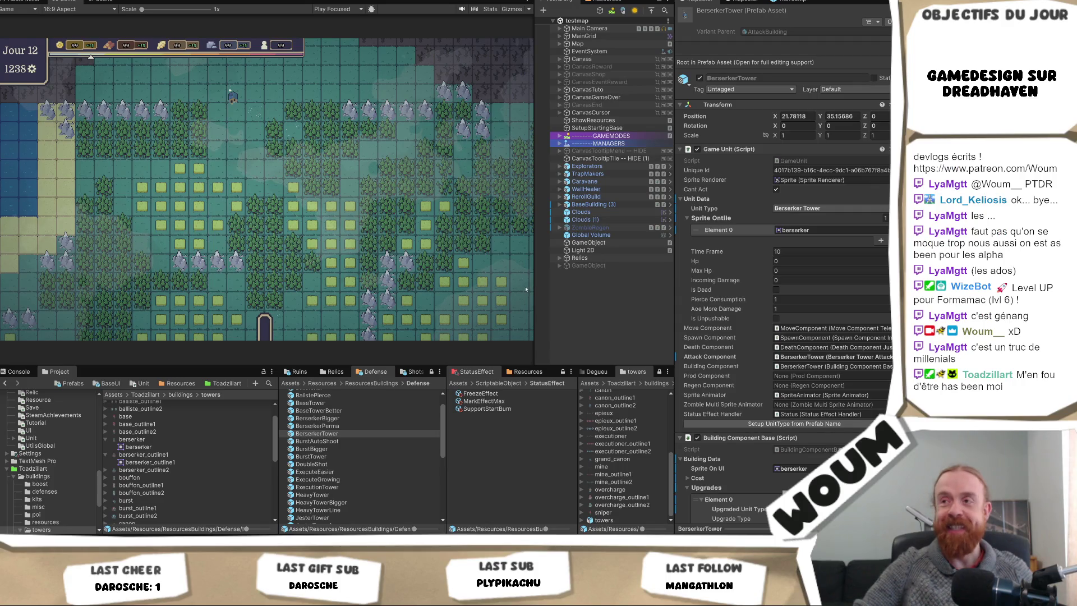
mouse_move(532, 287)
left_mouse_down()
mouse_move(471, 287)
mouse_move(550, 286)
mouse_move(537, 289)
left_mouse_up()
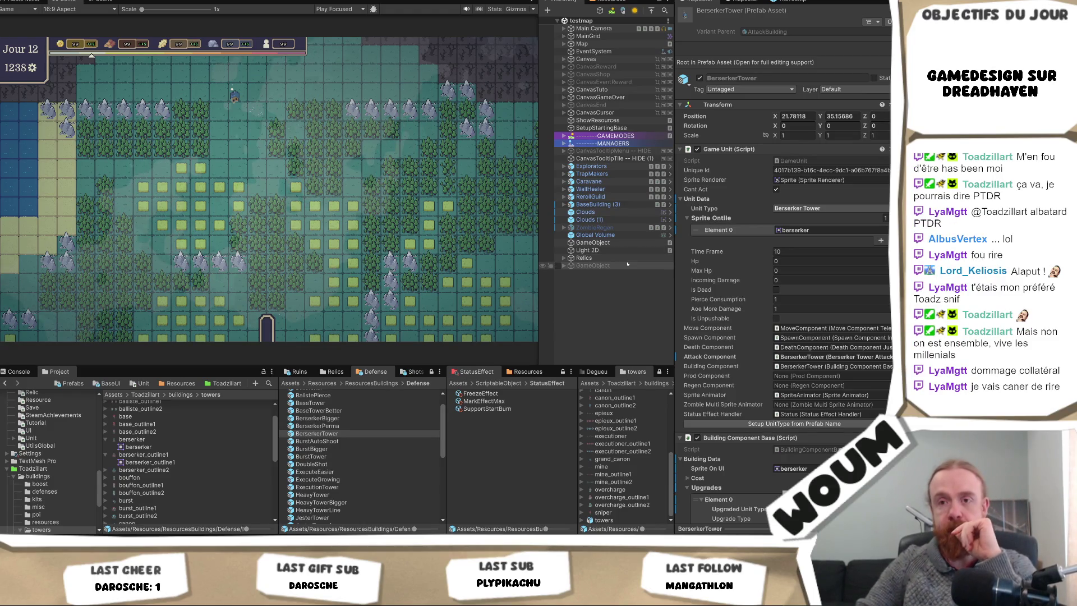
scroll(194, 475, "down", 10)
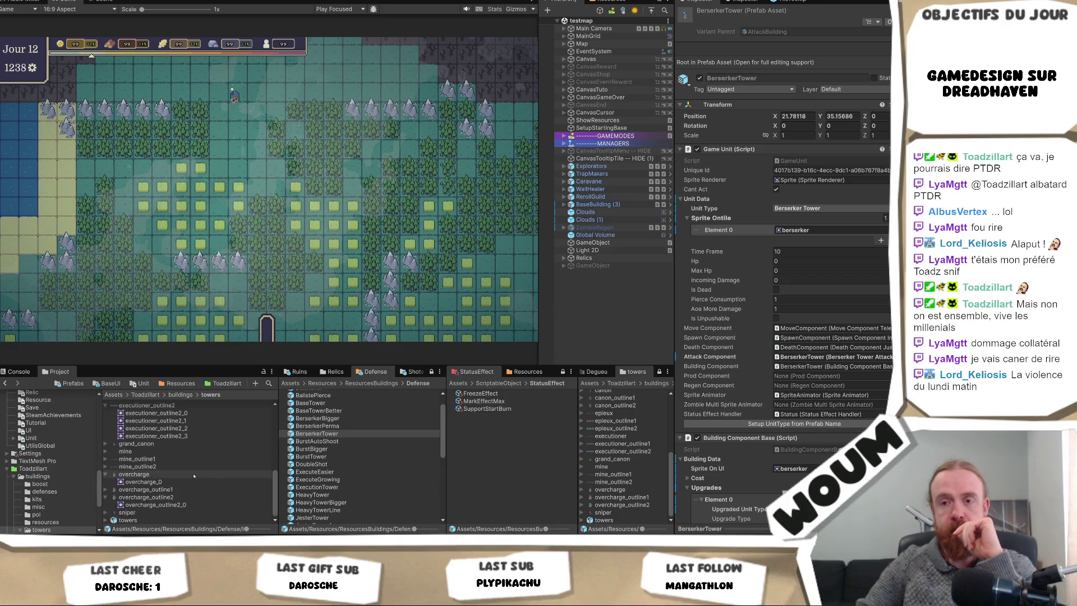
- Return the towers folder listing to its top and switch to the Codecks window
scroll(194, 476, "up", 10)
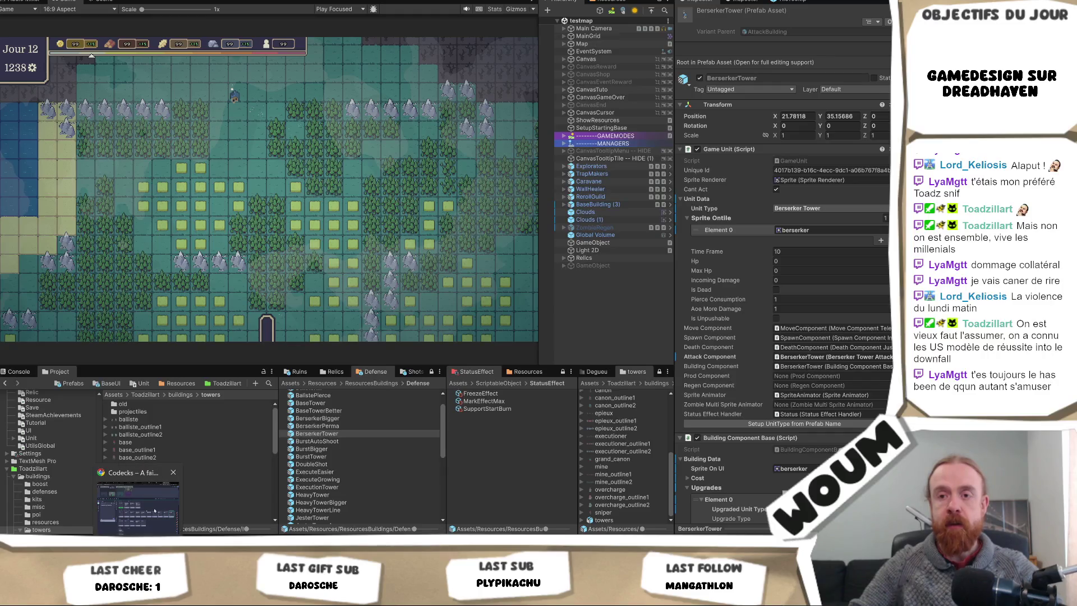
key("alt+Tab")
- Search Google for 'smiley rire' in a new tab and browse the results
key("ctrl+t")
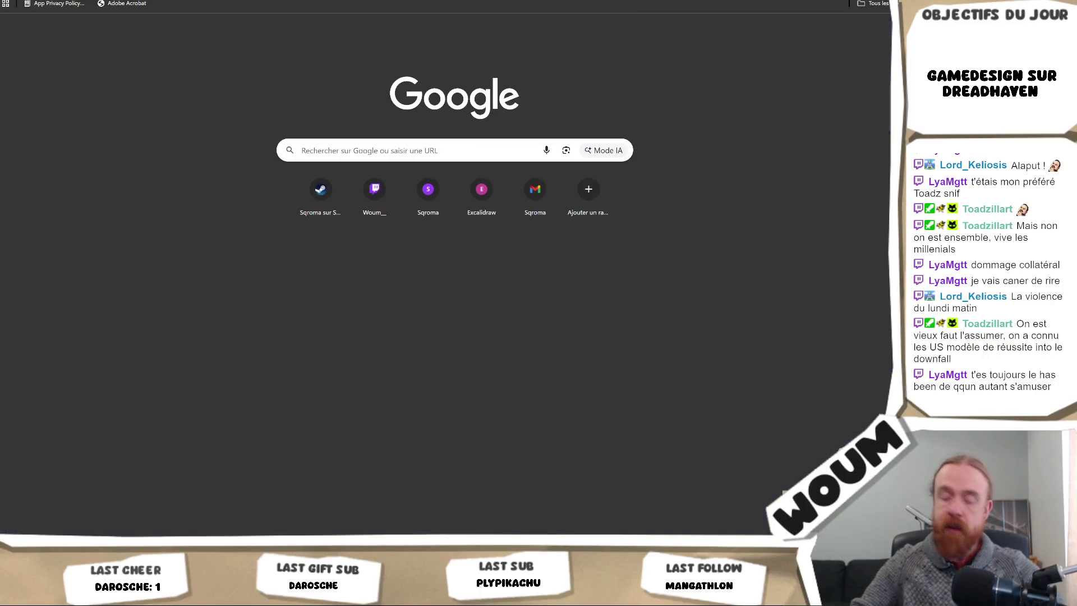
type("smiley rire")
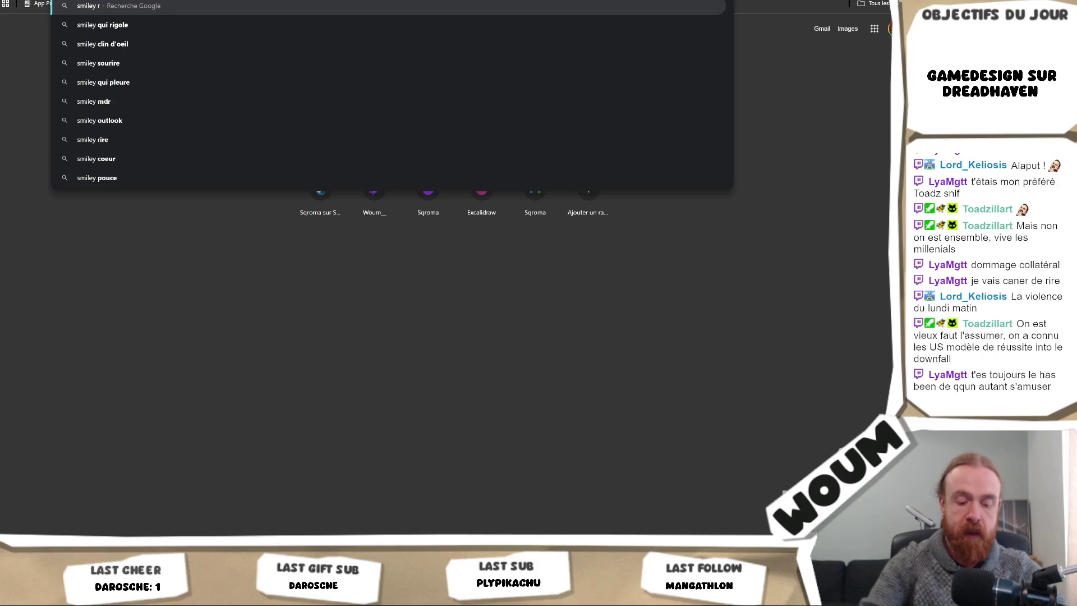
key("Return")
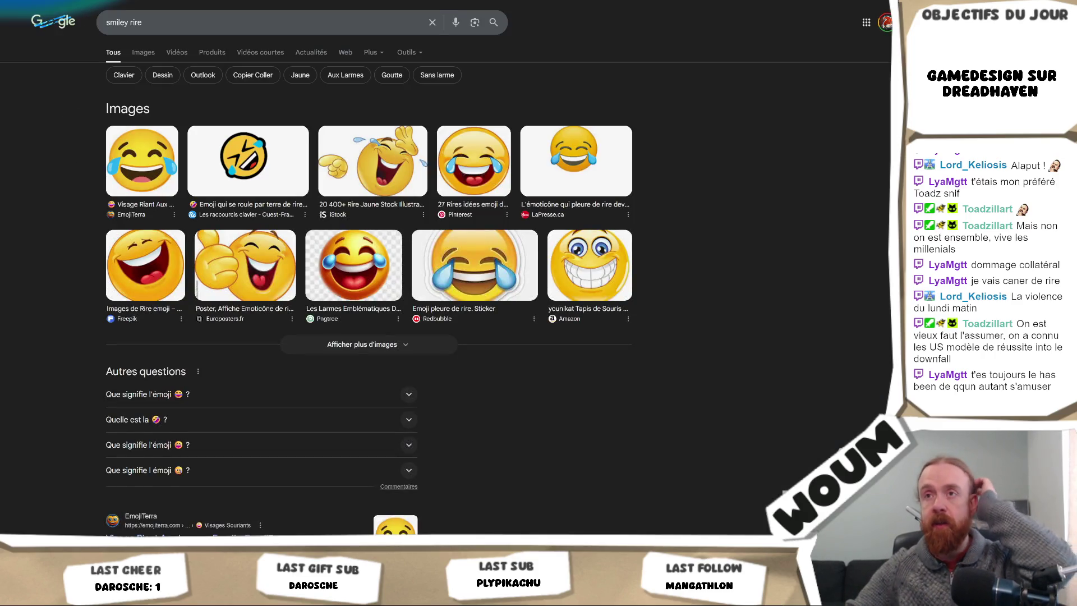
scroll(621, 188, "down", 4)
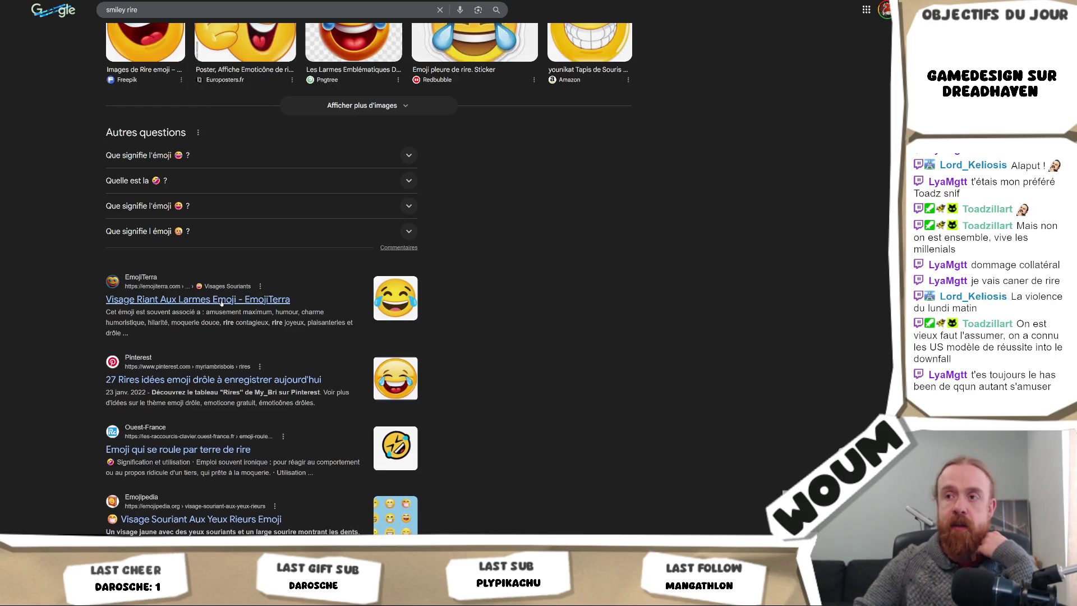
scroll(230, 170, "down", 1)
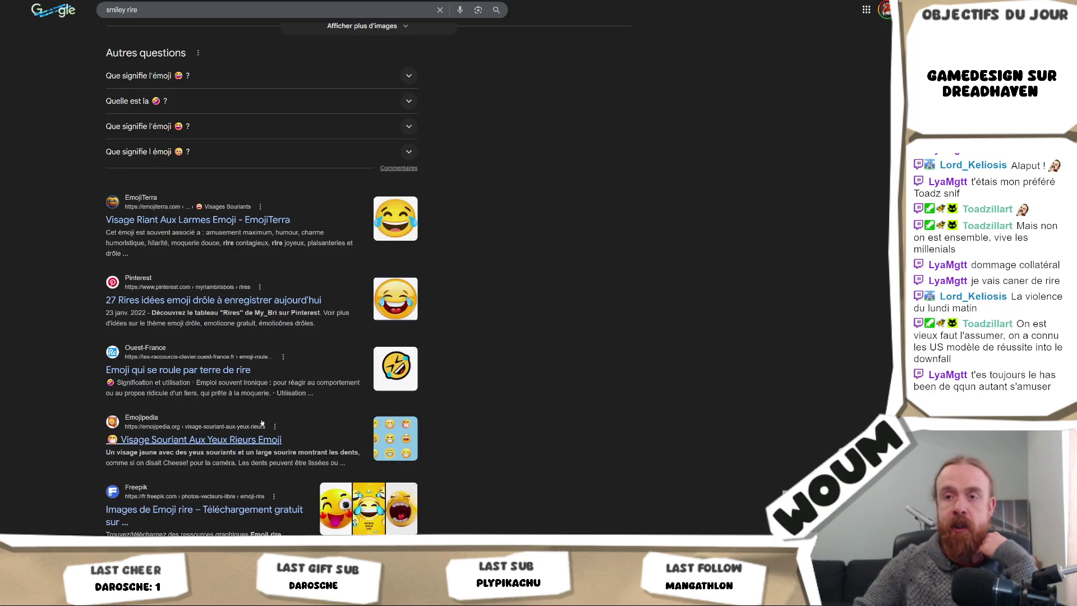
scroll(231, 170, "up", 4)
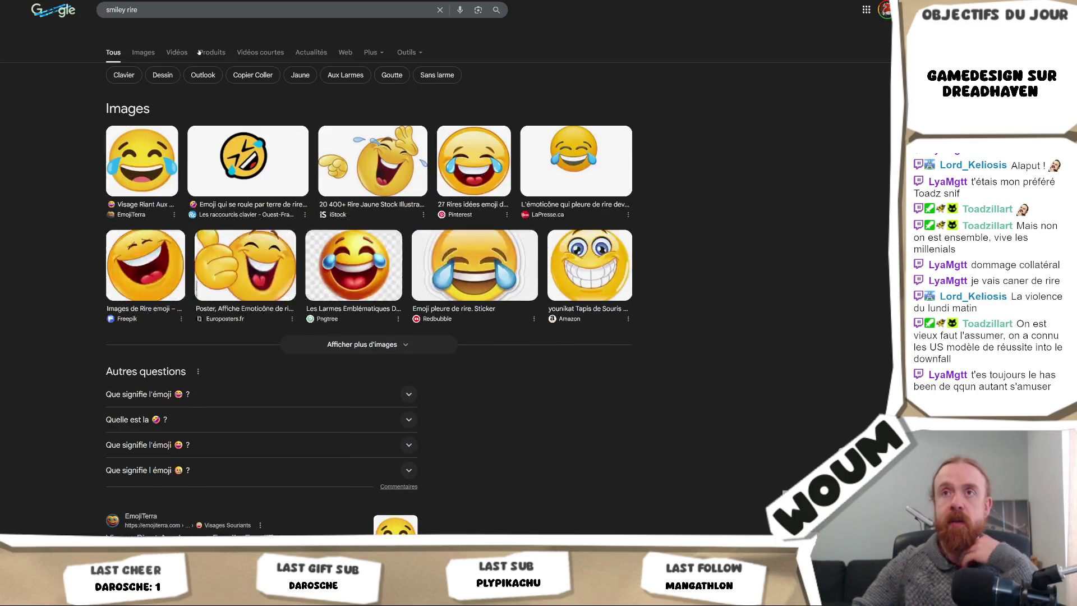
- Replace the search query with 'emoji rire'
left_click(181, 23)
key("ctrl+a")
type("em")
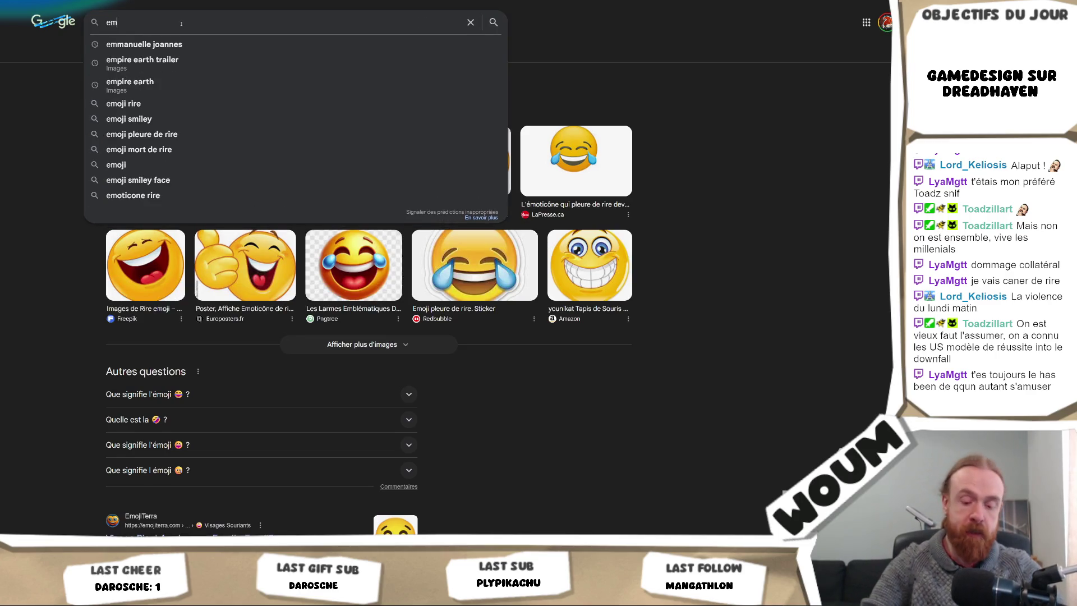
type("oji ")
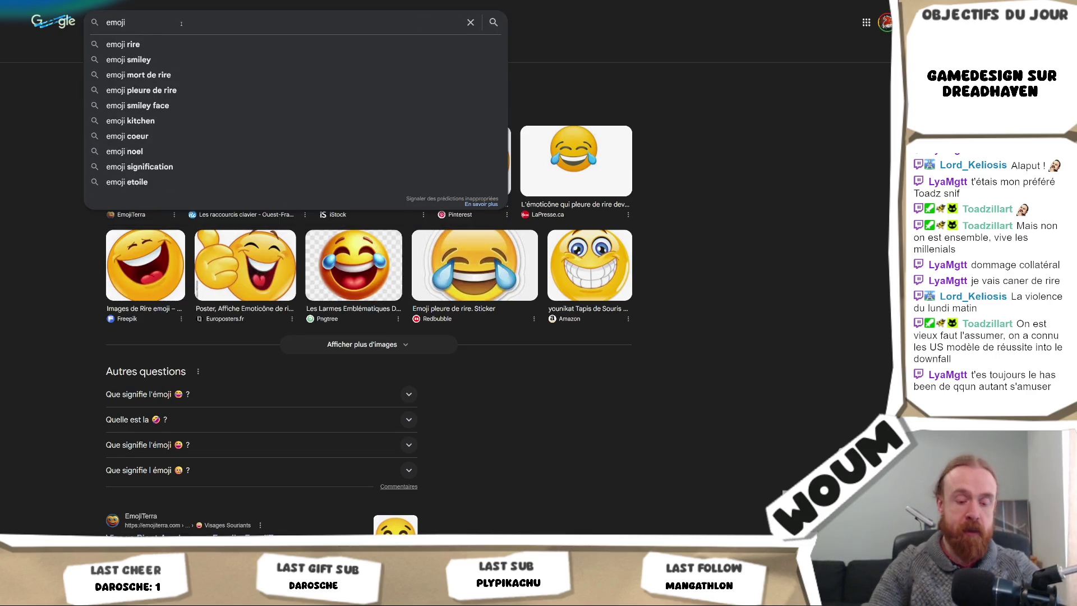
type("rire")
- Run the 'emoji rire' search and copy the laughing emoji
key("Return")
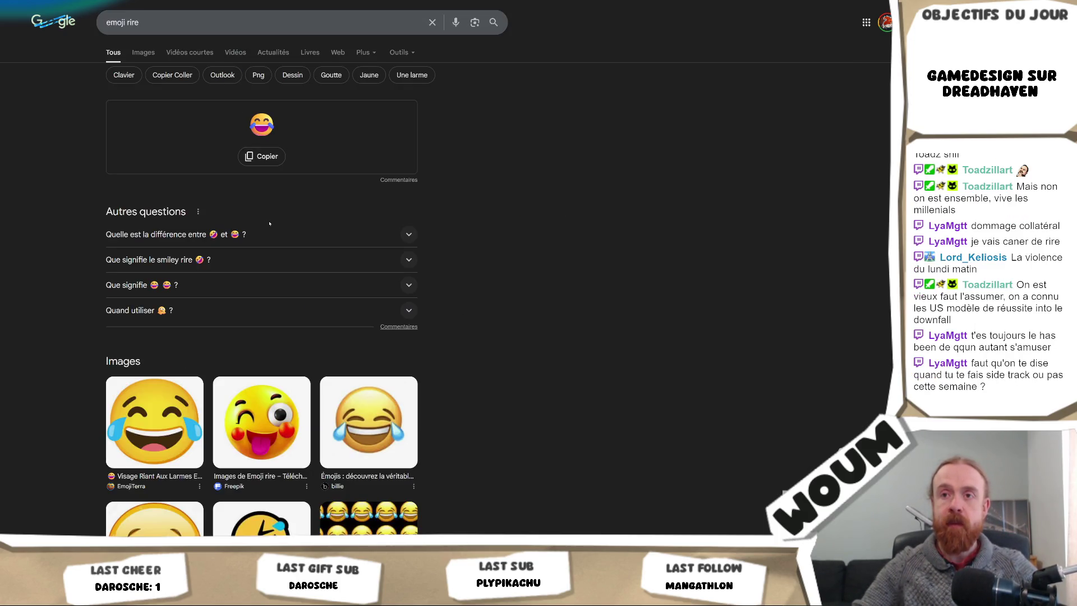
scroll(273, 202, "down", 3)
scroll(273, 196, "up", 3)
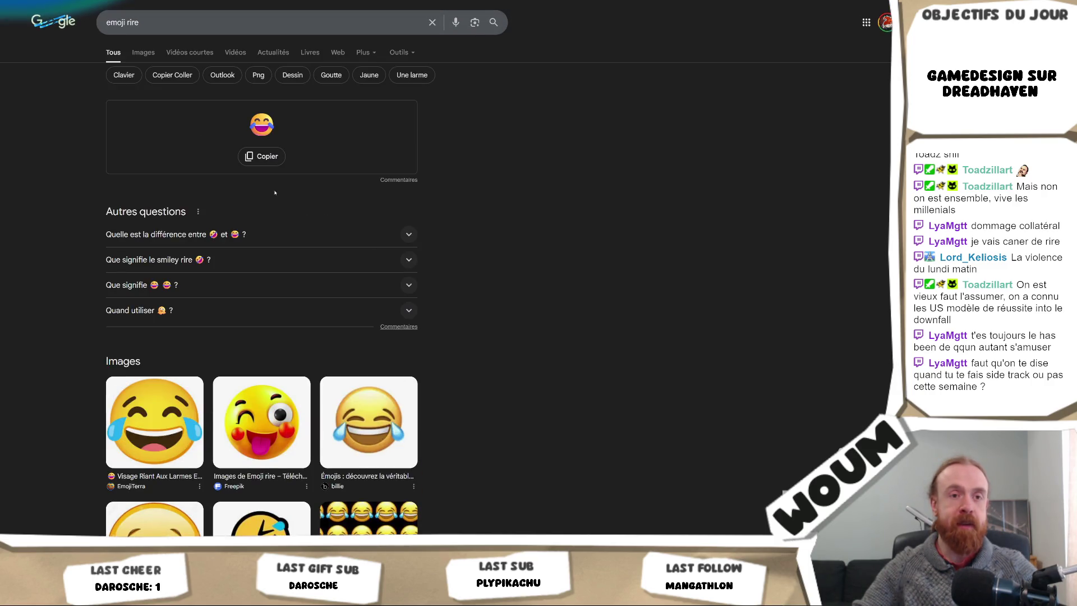
left_click(270, 157)
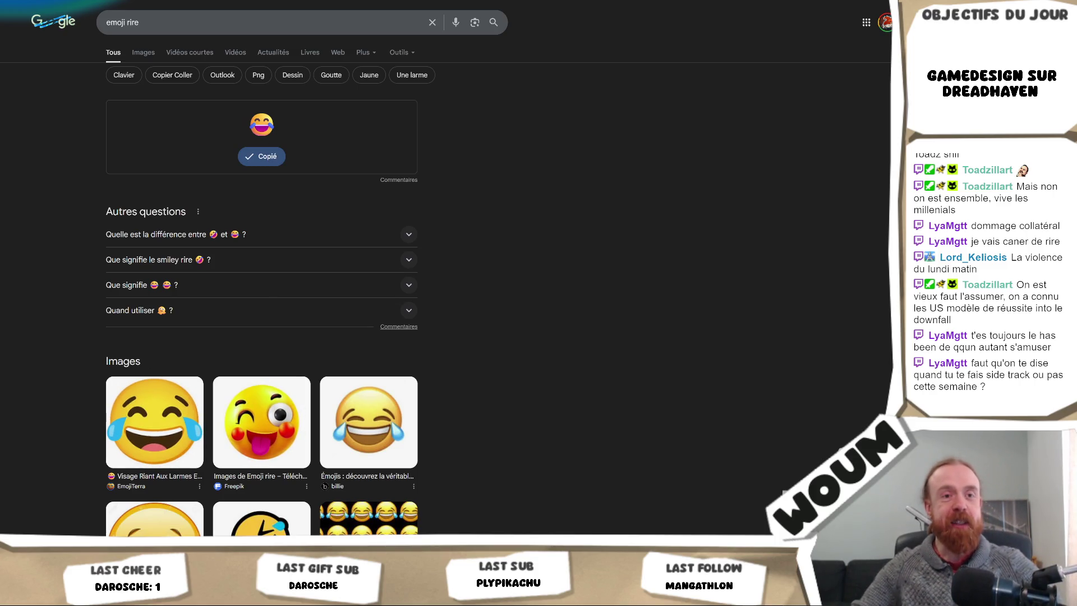
- Browse further down the results, then focus the search box to refine the query
left_click(195, 21)
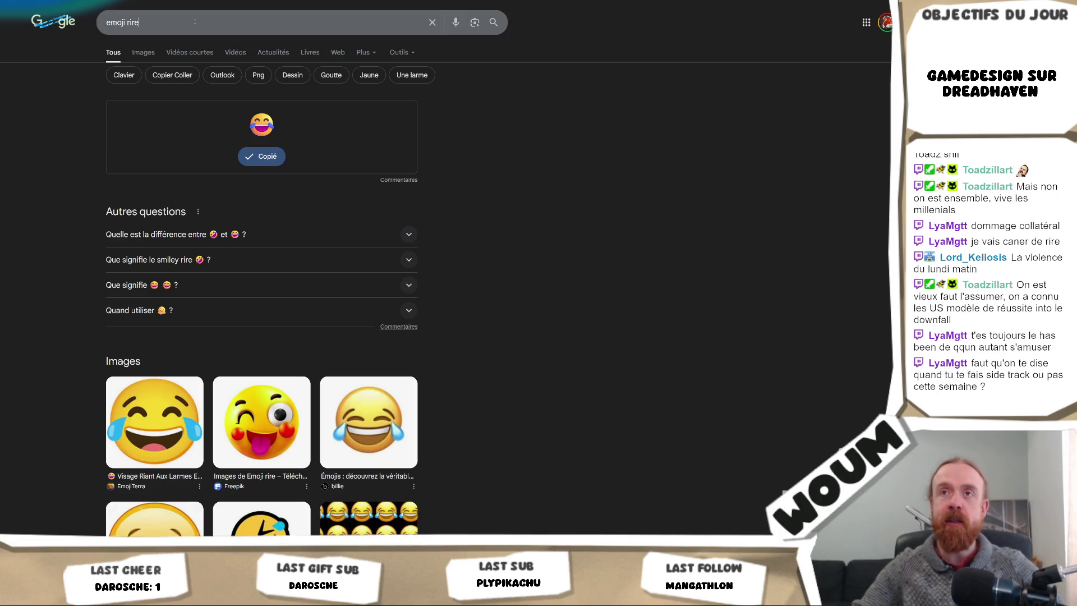
left_click(300, 226)
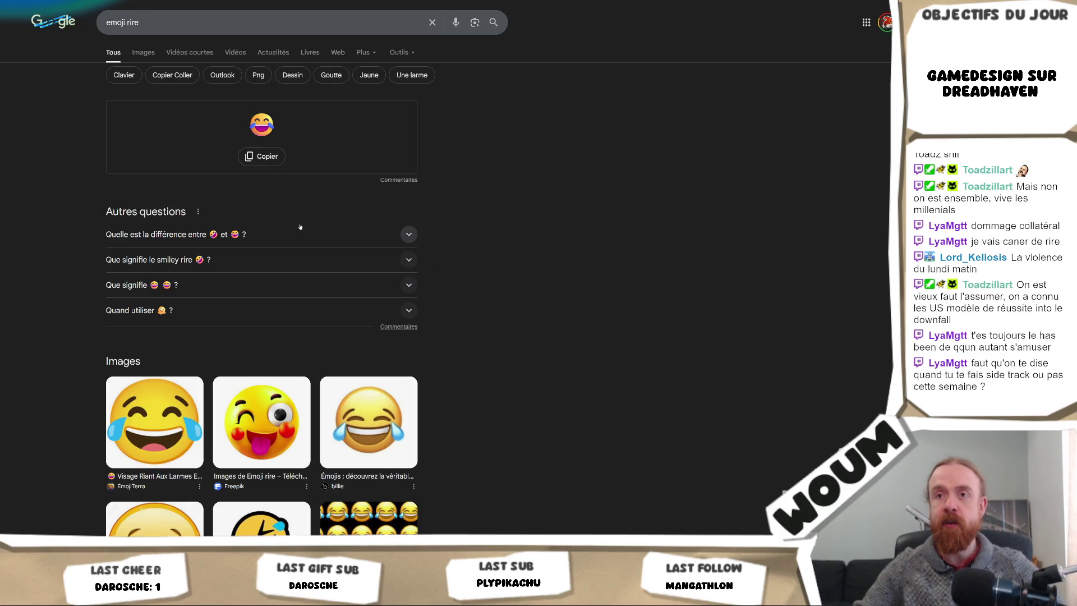
scroll(527, 323, "down", 8)
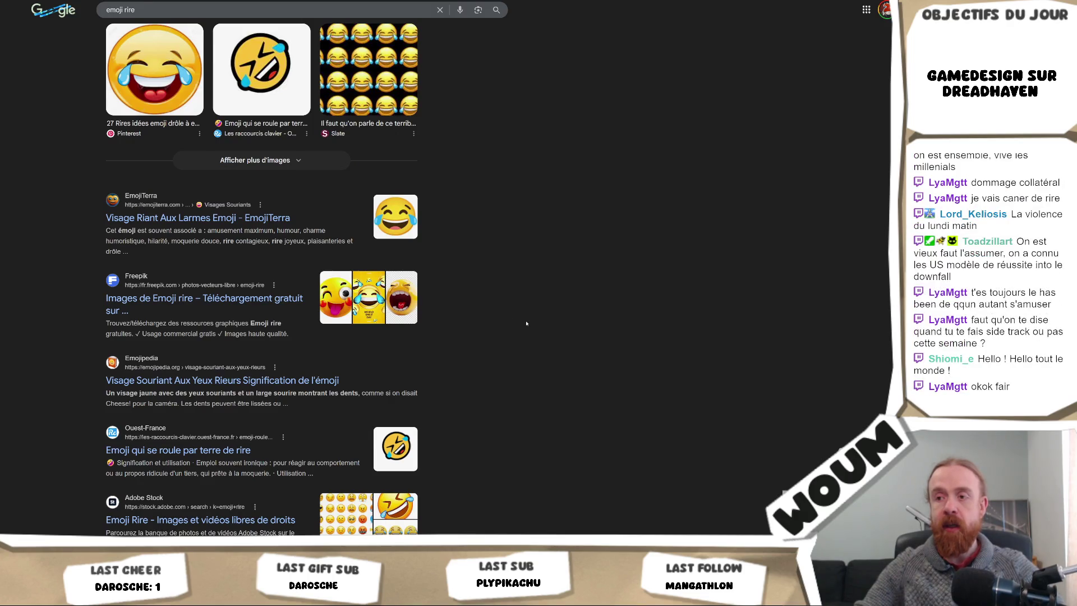
scroll(480, 363, "down", 1)
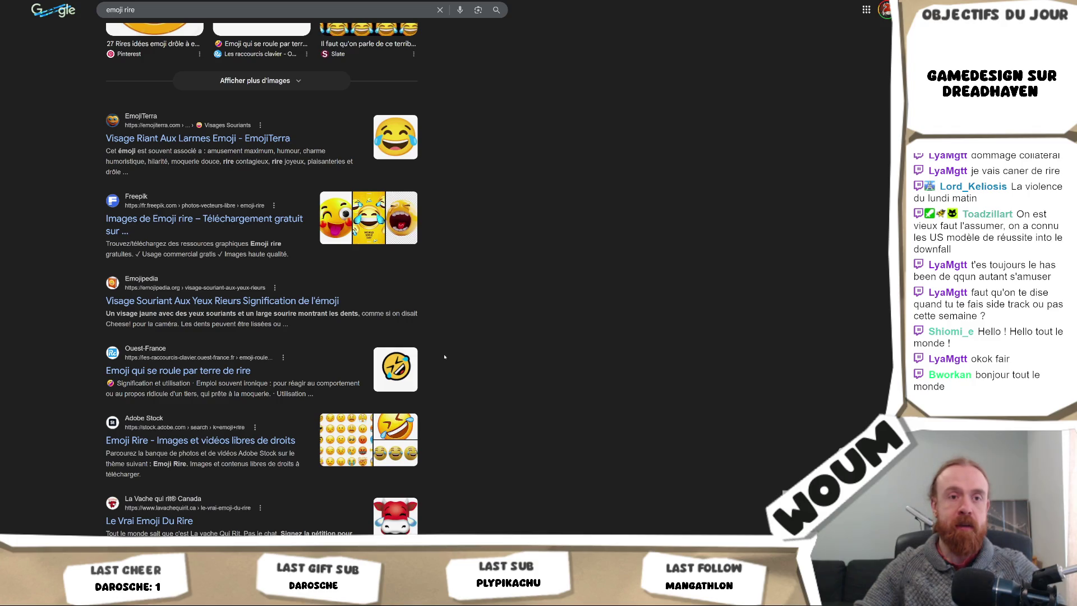
scroll(445, 357, "down", 2)
scroll(445, 357, "up", 10)
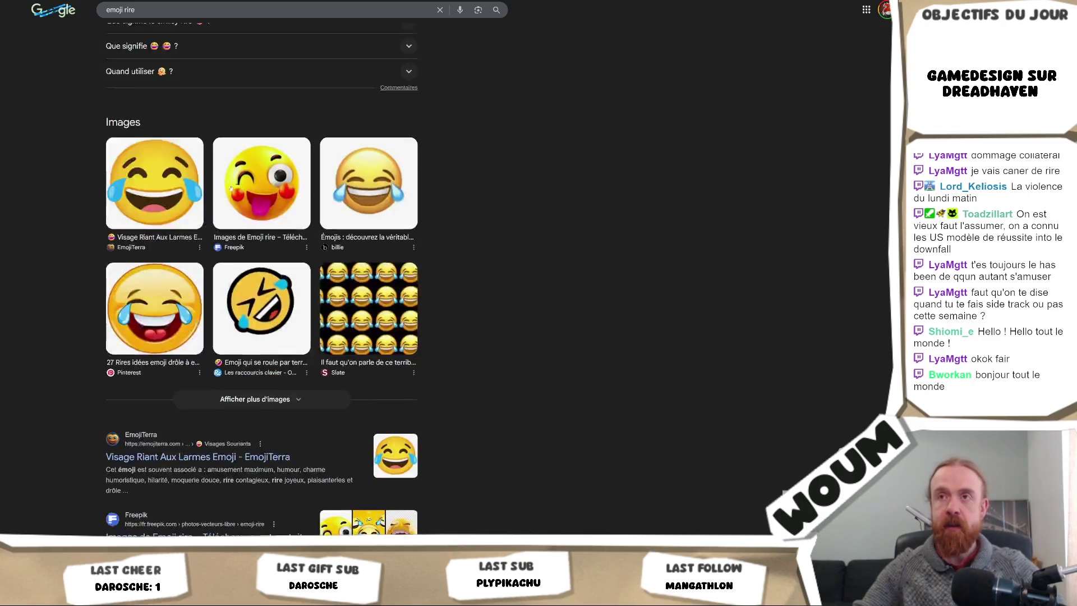
left_click(209, 23)
- Search 'emoji rire simple', browse the results, then switch to the Codecks board
type("simple")
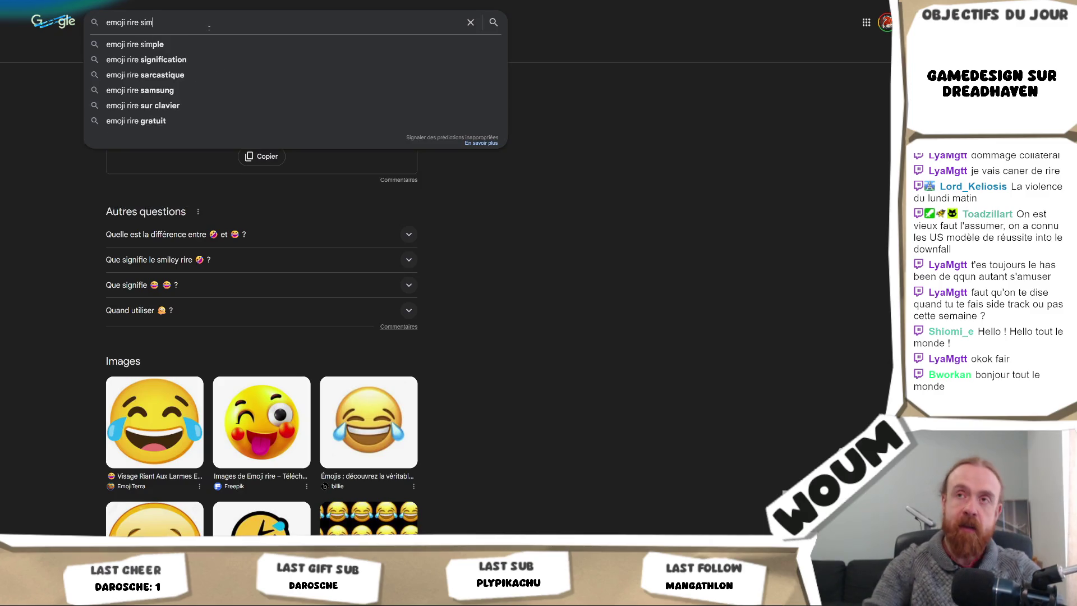
key("Return")
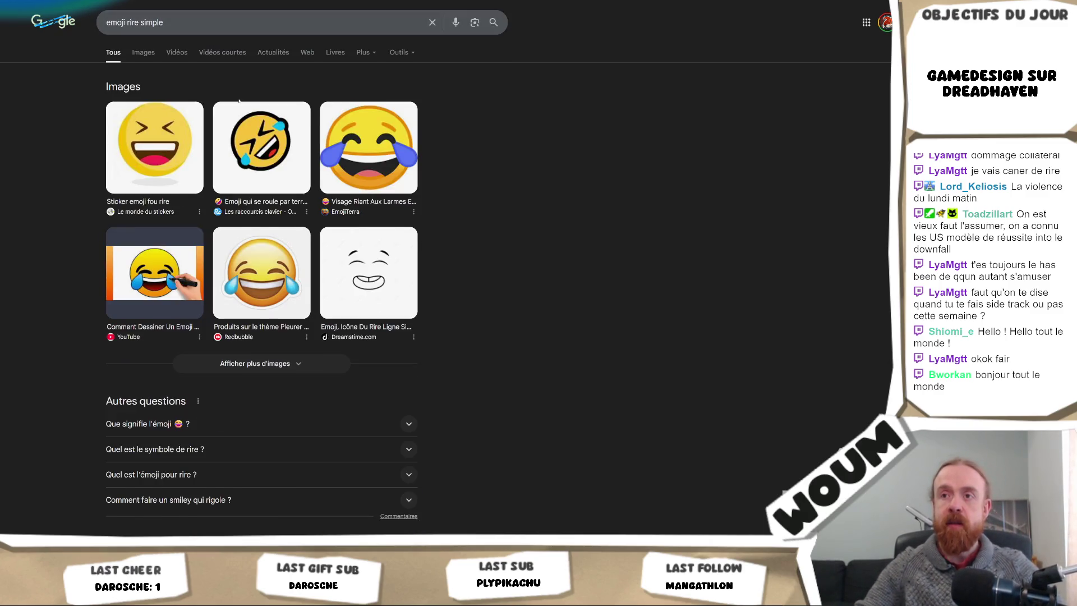
scroll(239, 101, "down", 1)
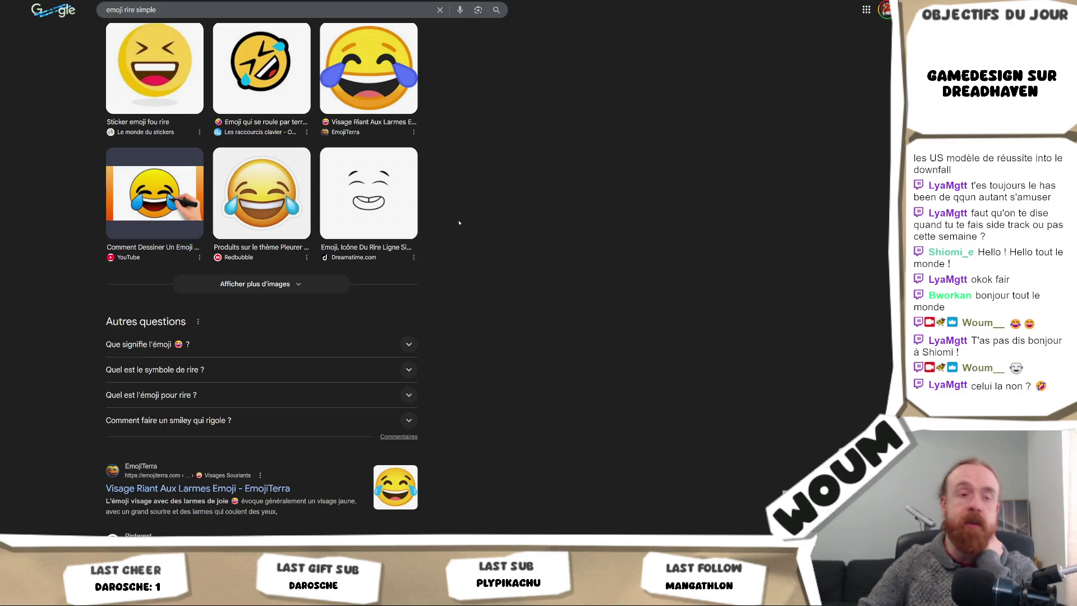
scroll(471, 223, "up", 2)
scroll(475, 292, "down", 4)
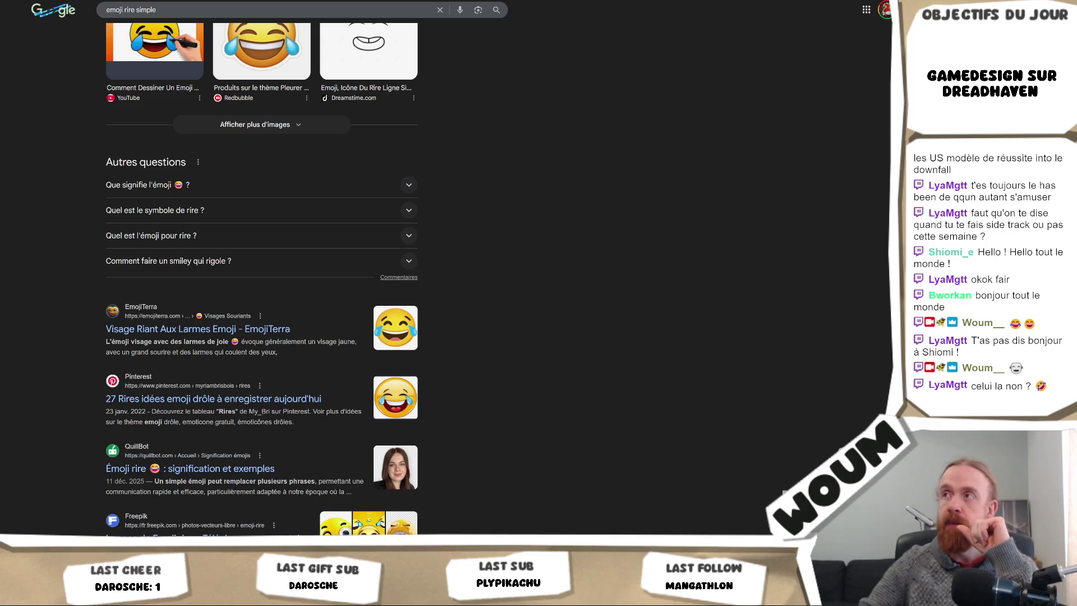
key("alt+Tab")
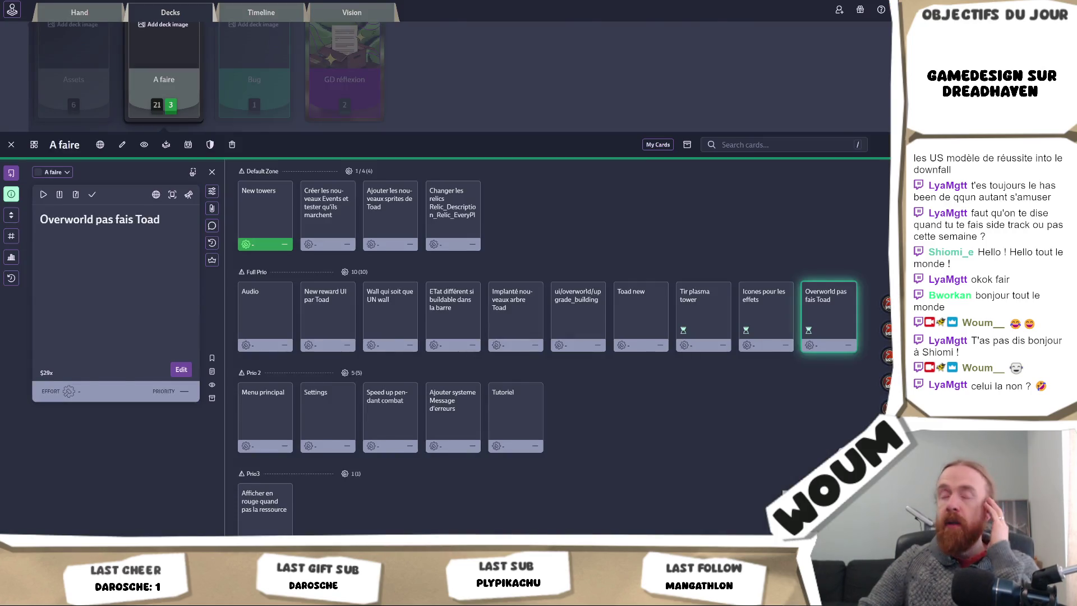
- Leave the Codecks 'A faire' board and return to the Unity editor
key("alt+Tab")
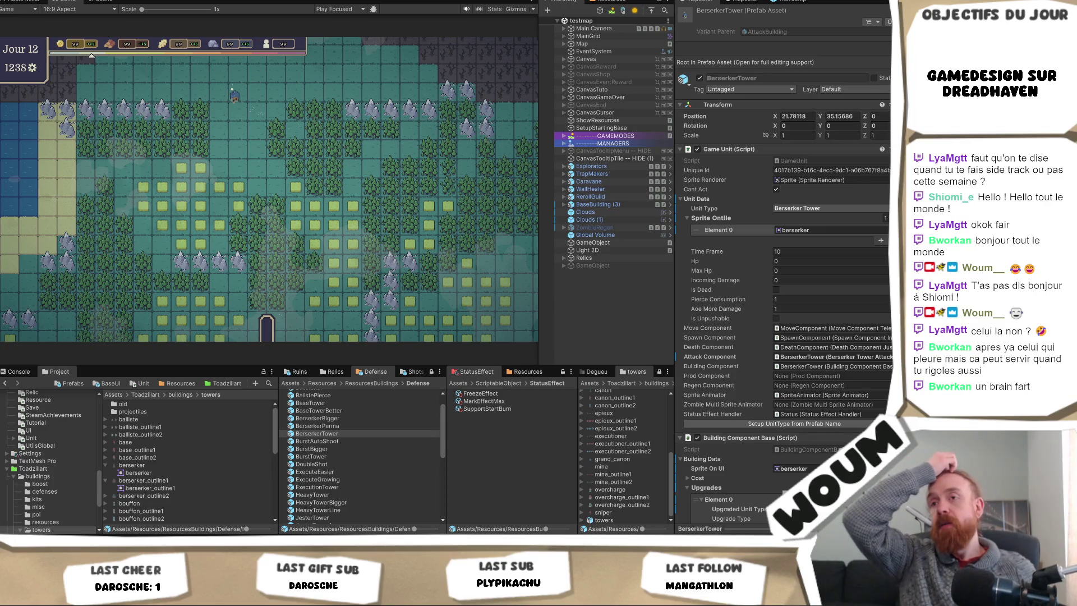
- Inspect the building objects and deactivate BaseBuilding (3)
left_click(606, 167)
left_click(617, 204, "shift")
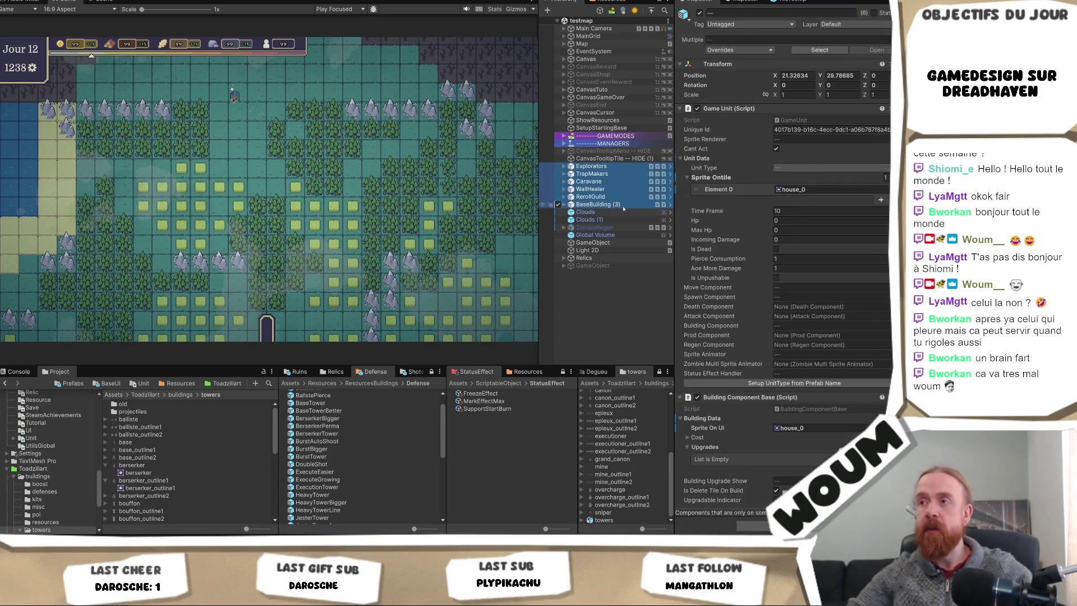
left_click(614, 200)
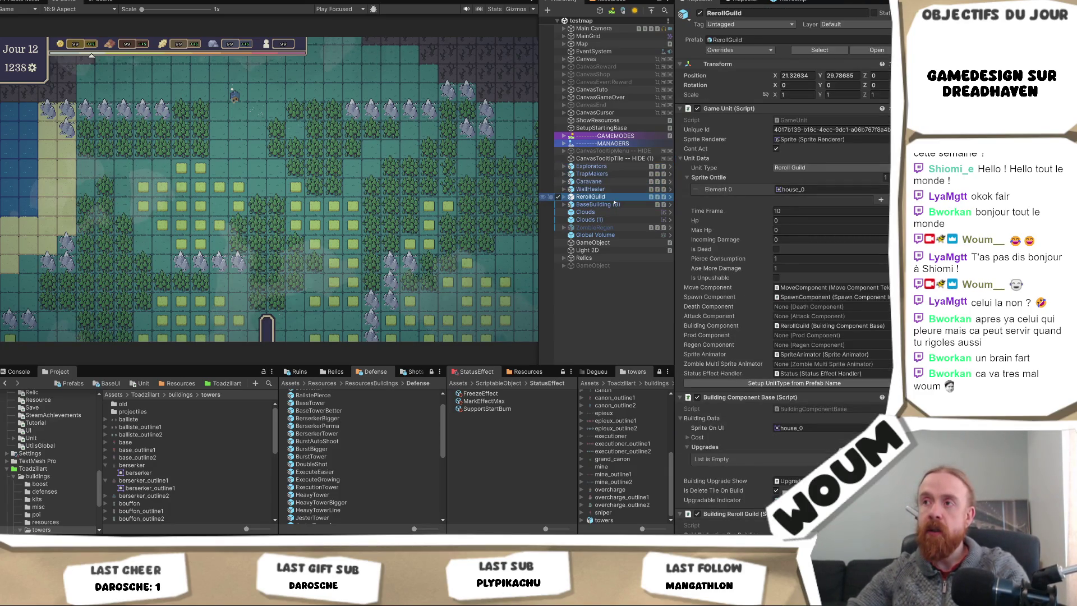
left_click(614, 204)
left_click(699, 13)
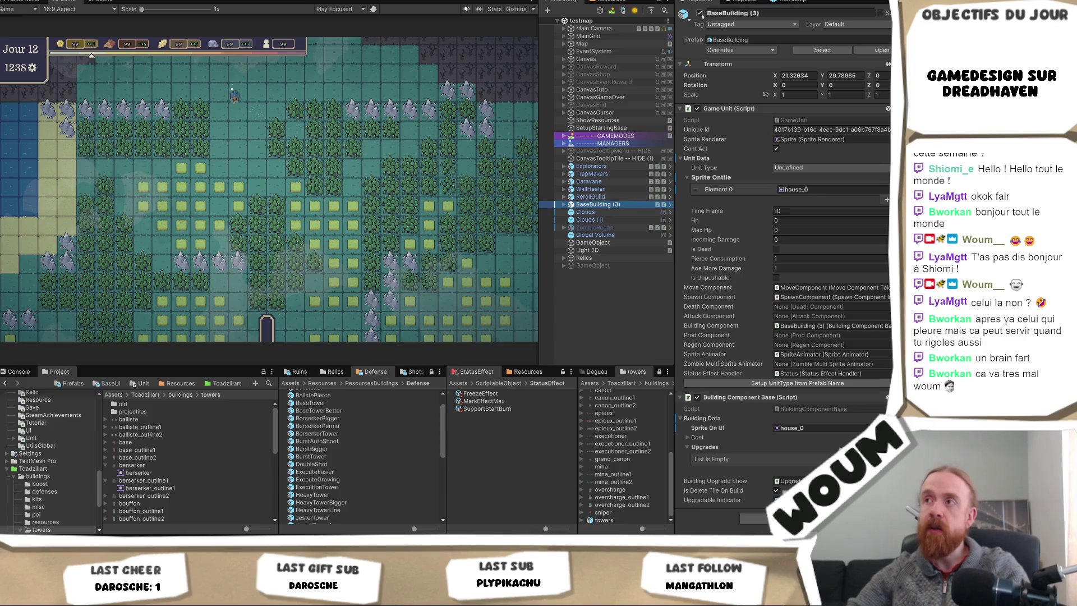
- Delete the Explorators through RerollGuild objects from the hierarchy
left_click(603, 196)
left_click(613, 168, "shift")
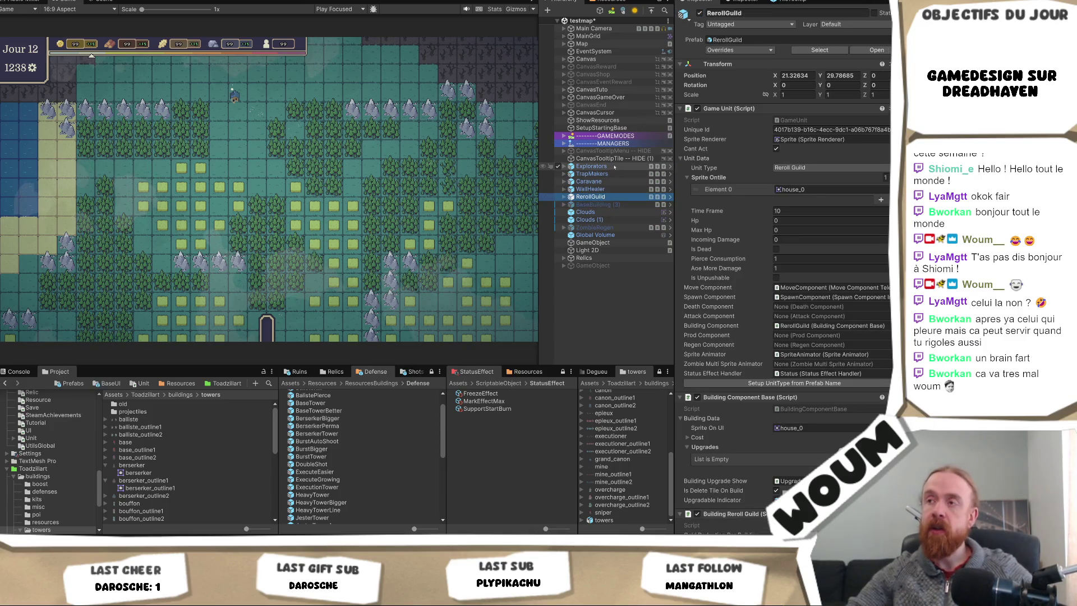
key("Delete")
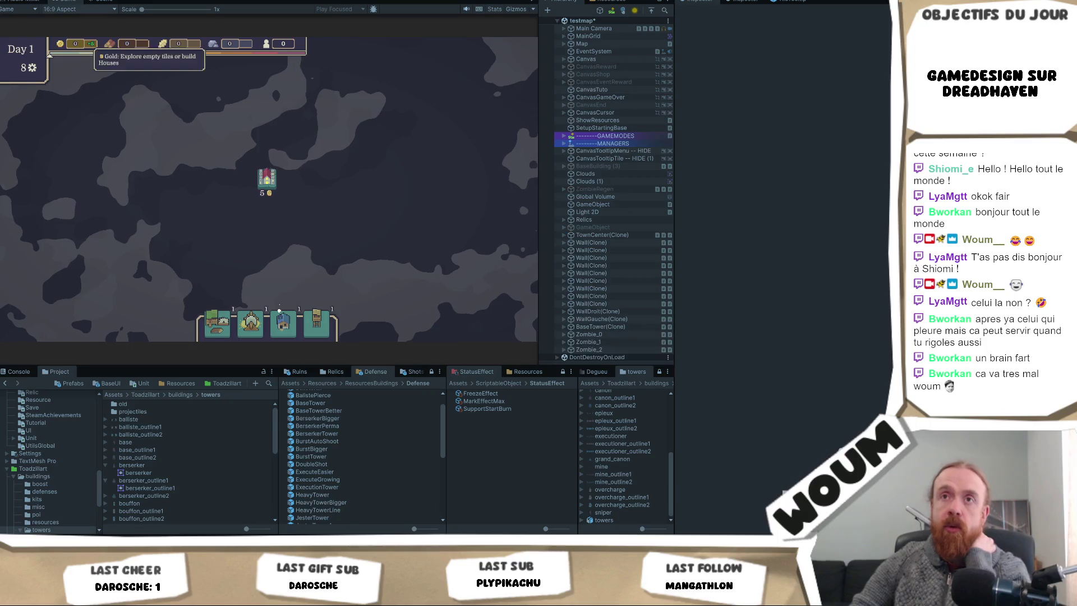
- Maximize the Game view and reveal two fog tiles near the forest
right_click(73, 2)
left_click(114, 30)
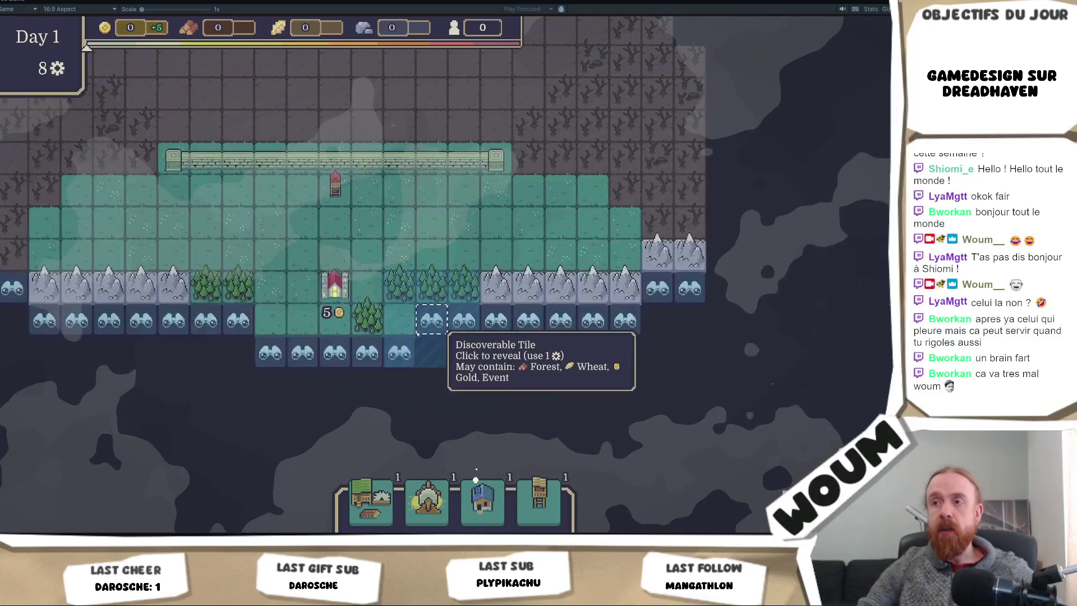
left_click(452, 396)
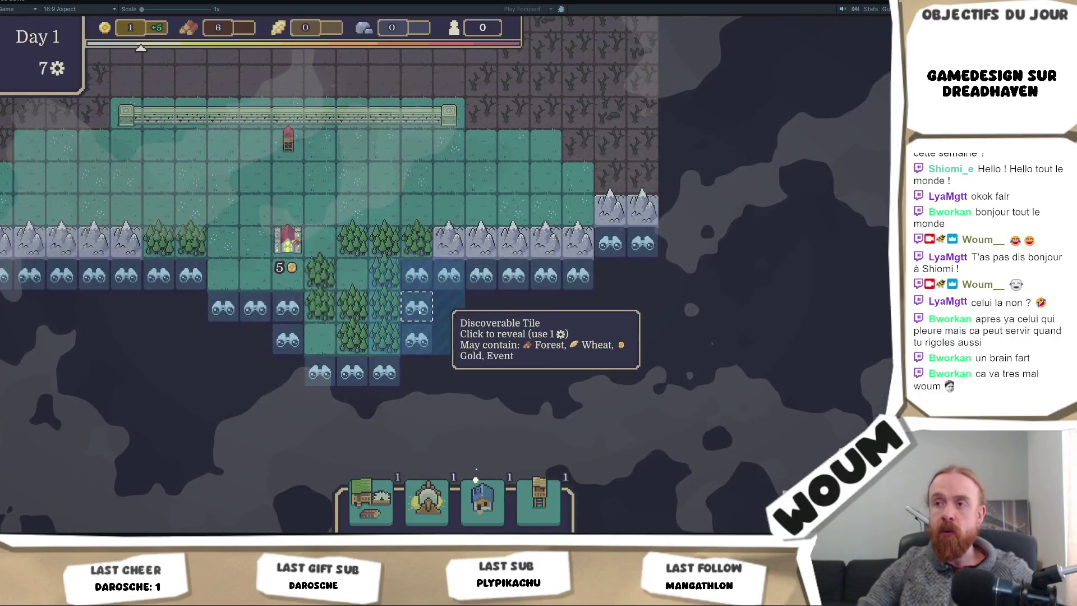
left_click(415, 309)
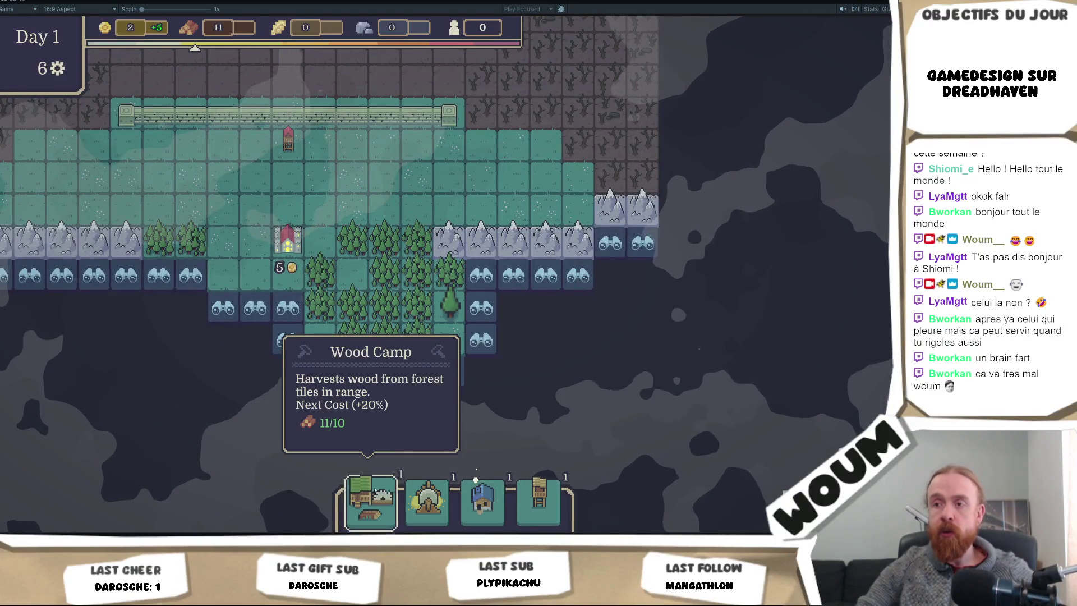
- Build a Wood Camp among the forest tiles and reveal four more fog tiles
mouse_move(371, 496)
left_mouse_down()
mouse_move(388, 314)
mouse_move(408, 318)
left_mouse_up()
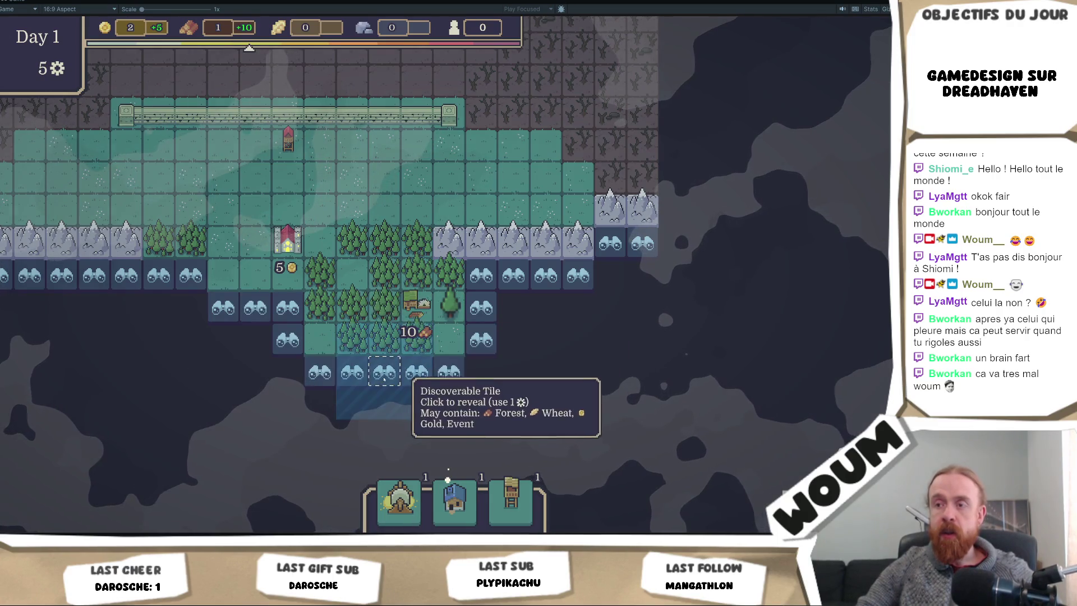
left_click(392, 389)
left_click(320, 280)
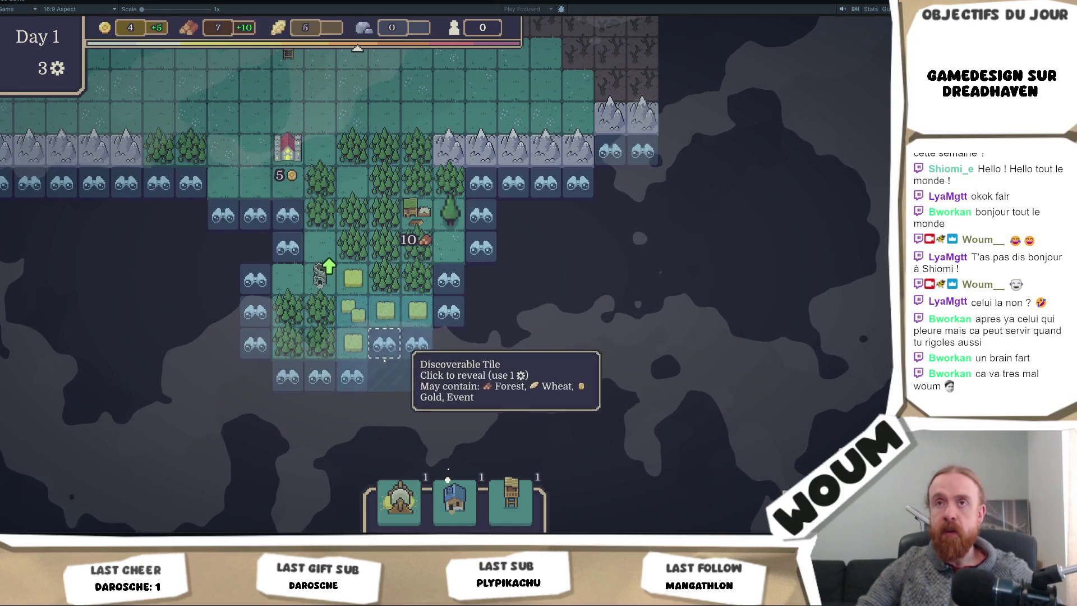
left_click(386, 348)
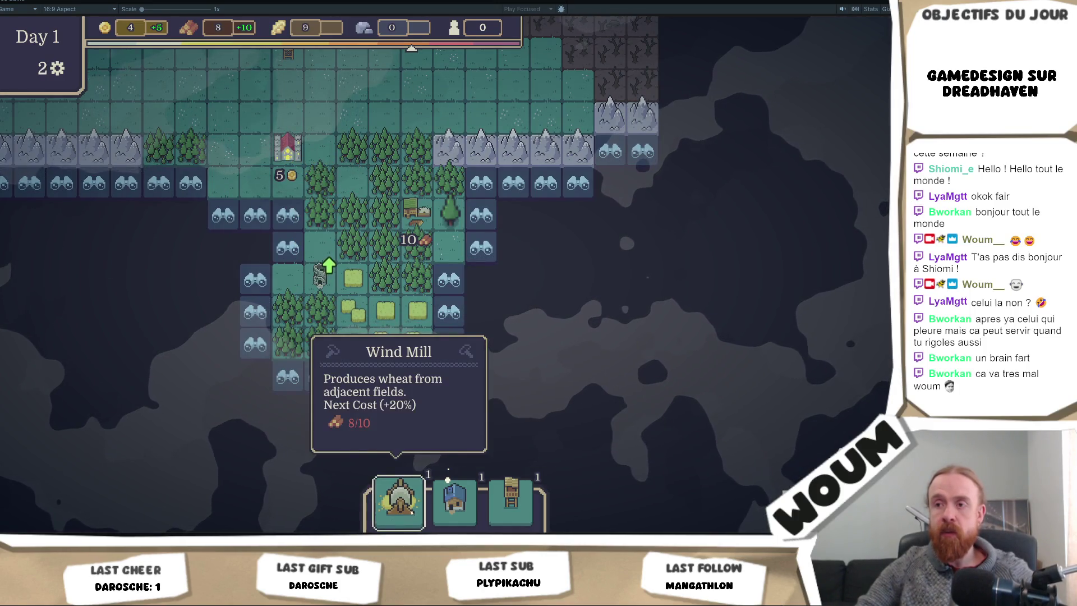
left_click(269, 382)
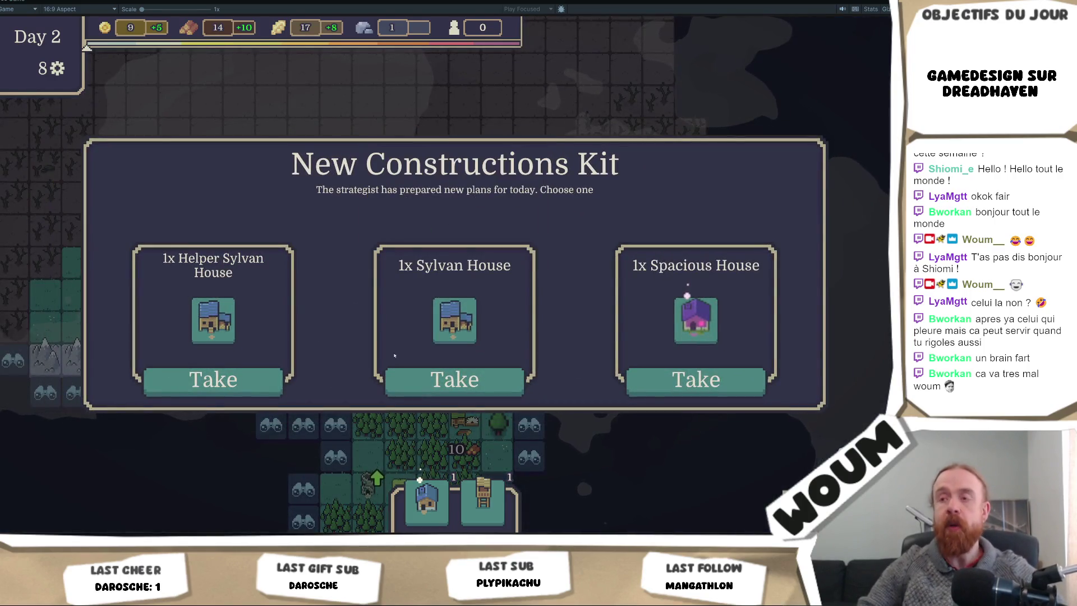
- Take the Sylvan House construction, then open the Crystallized Mana Core event
left_click(451, 381)
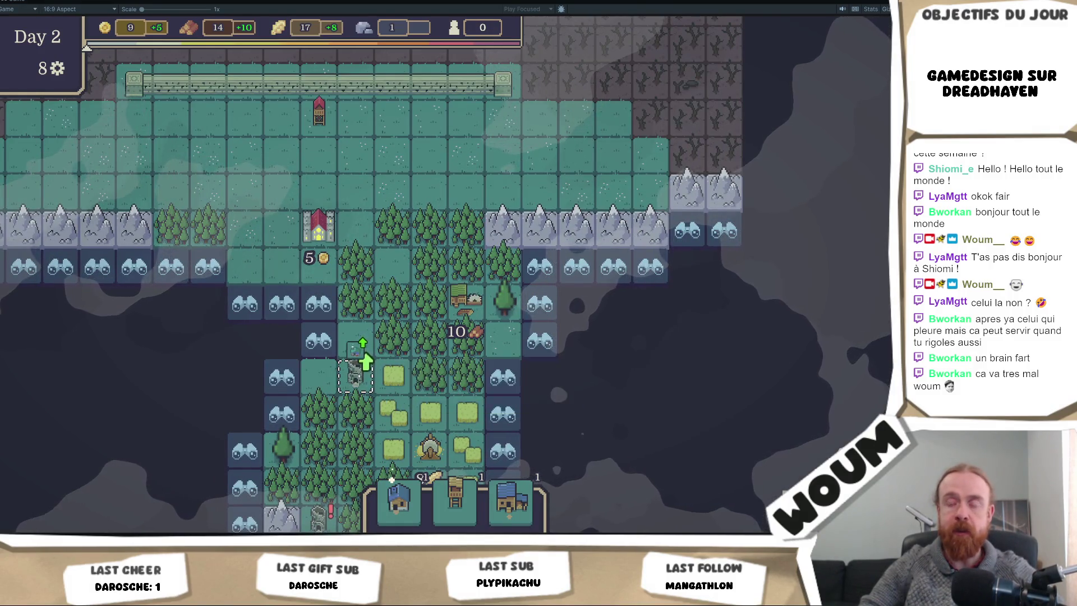
scroll(371, 336, "down", 3)
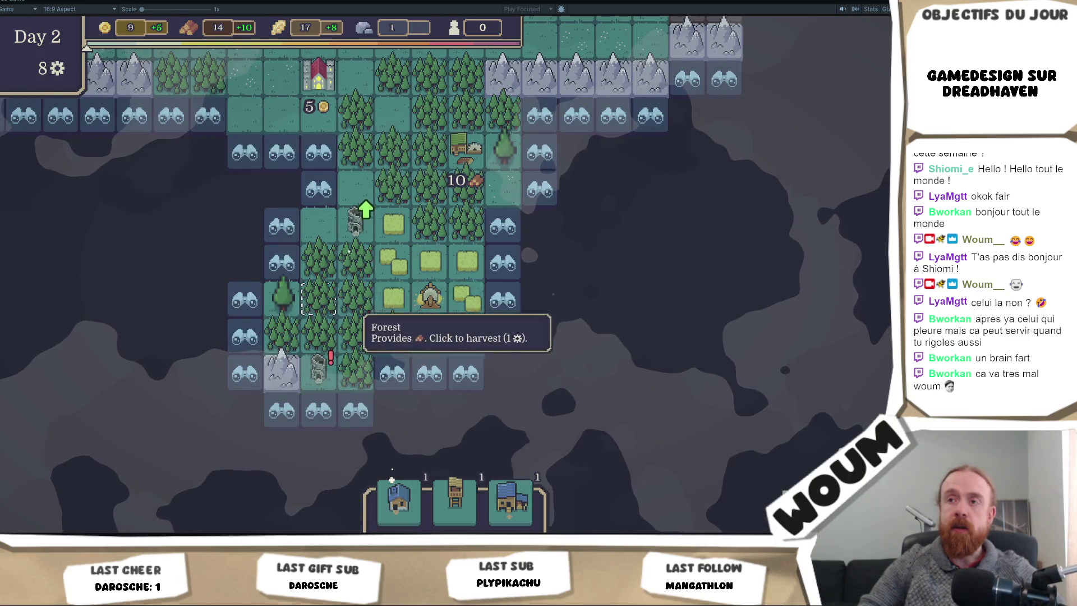
scroll(356, 280, "up", 1)
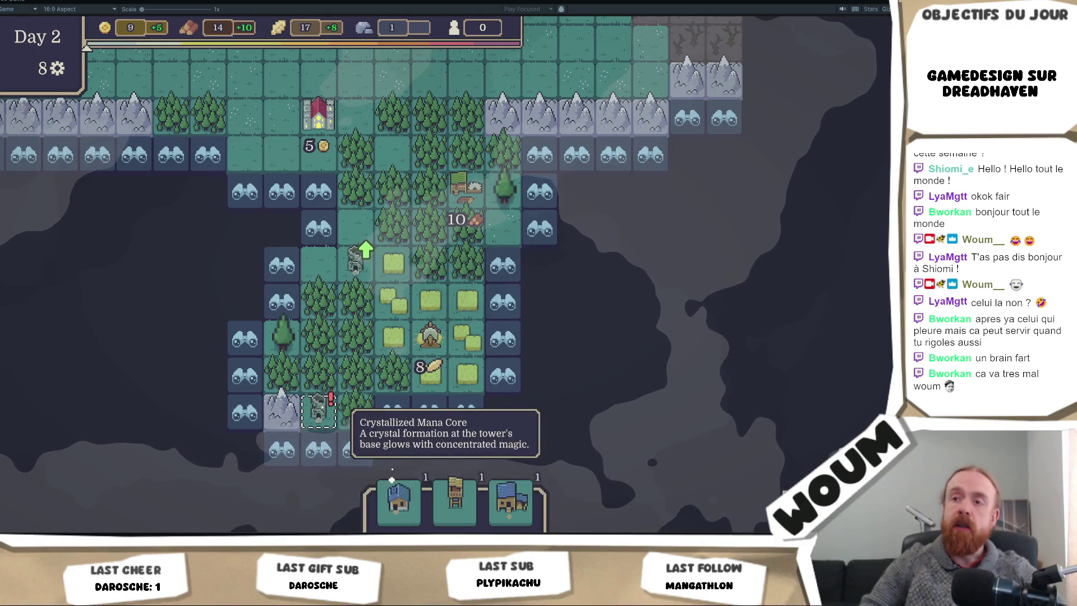
left_click(318, 410)
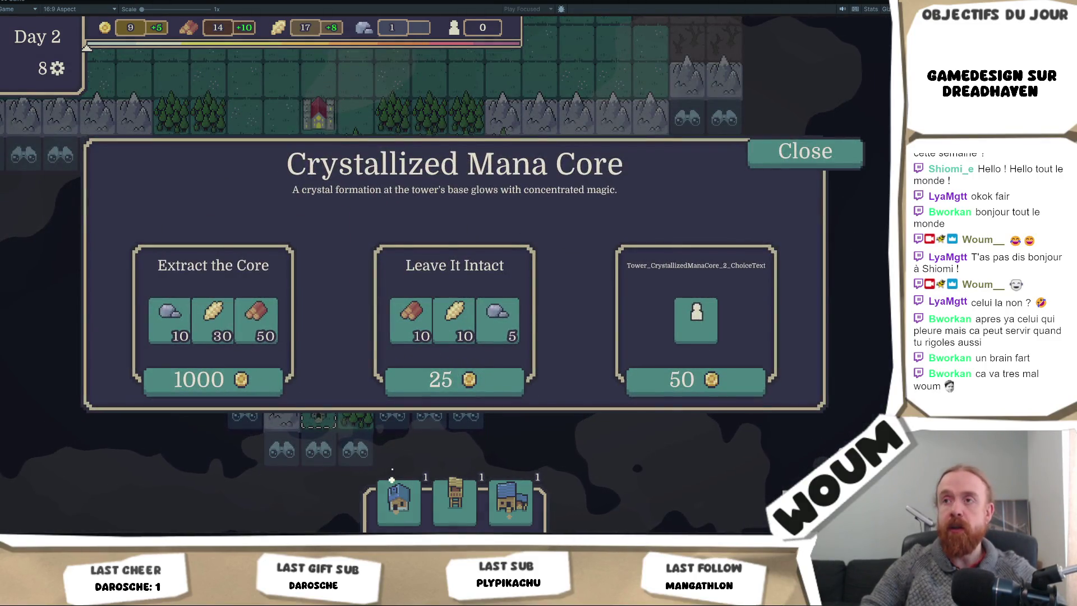
left_click(823, 165)
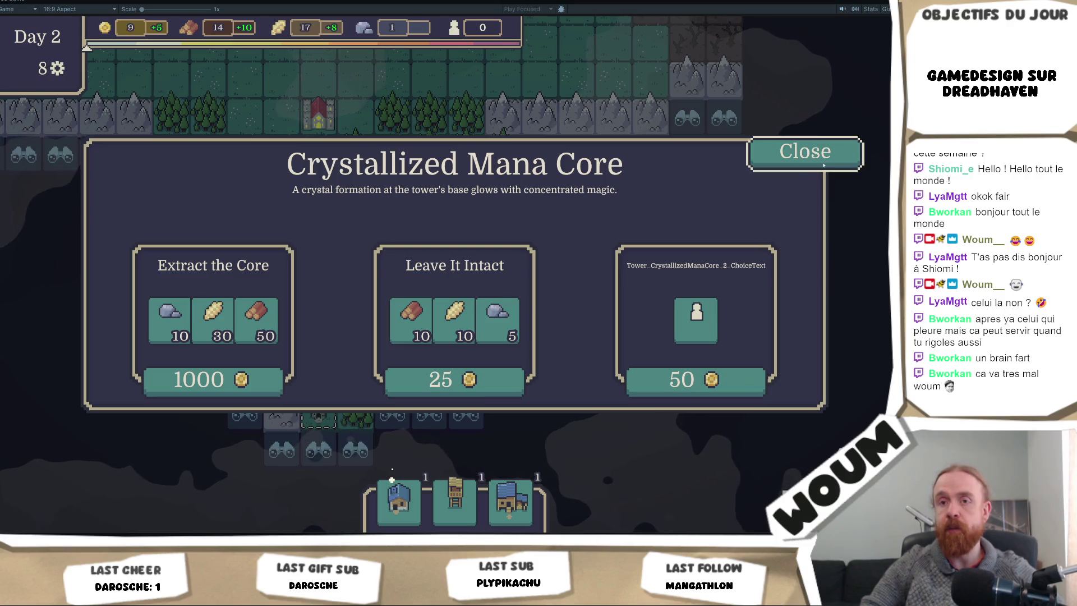
left_click(823, 165)
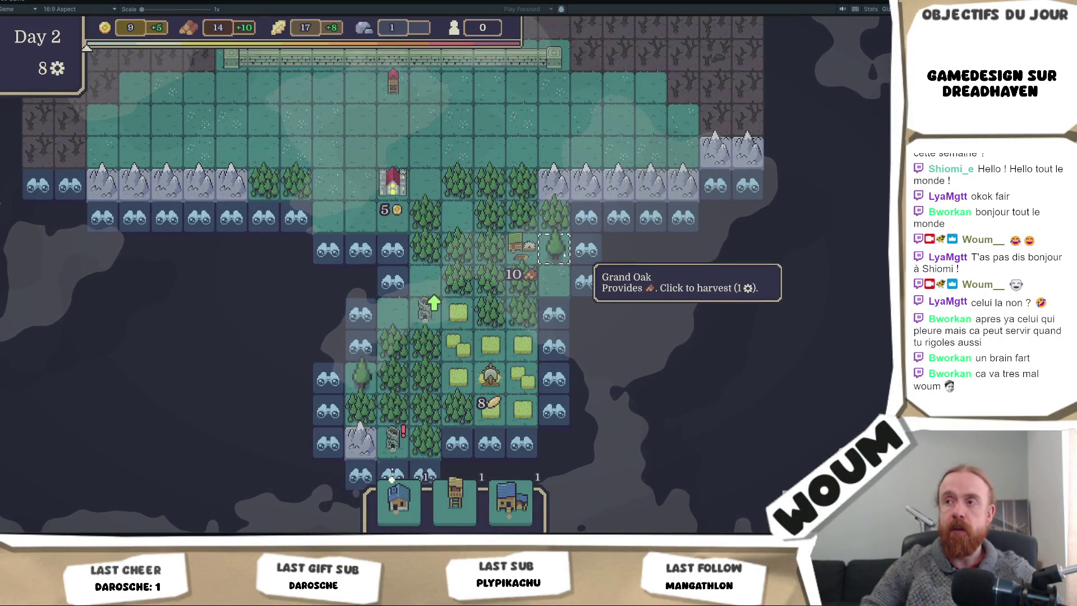
scroll(561, 258, "up", 2)
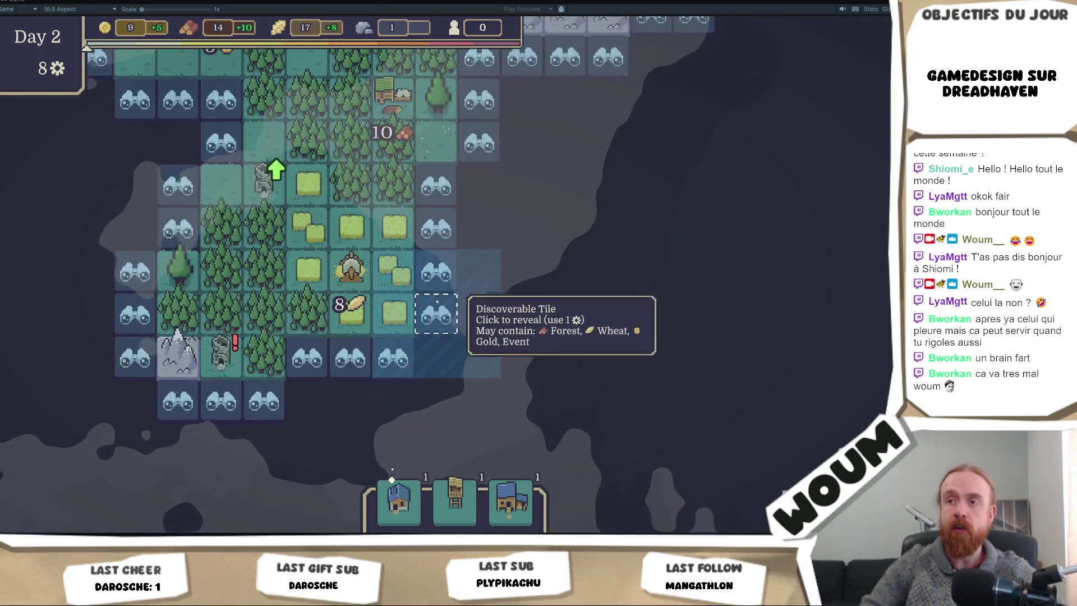
- Reveal four discoverable tiles to the right of the Grand Oak
left_click(437, 312)
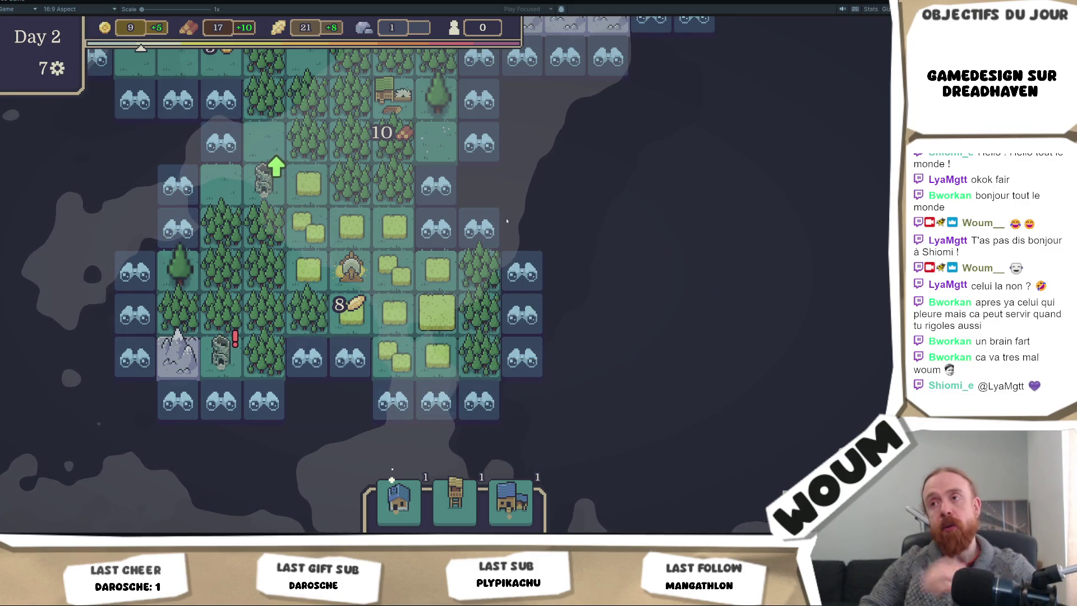
left_click(480, 229)
left_click(522, 353)
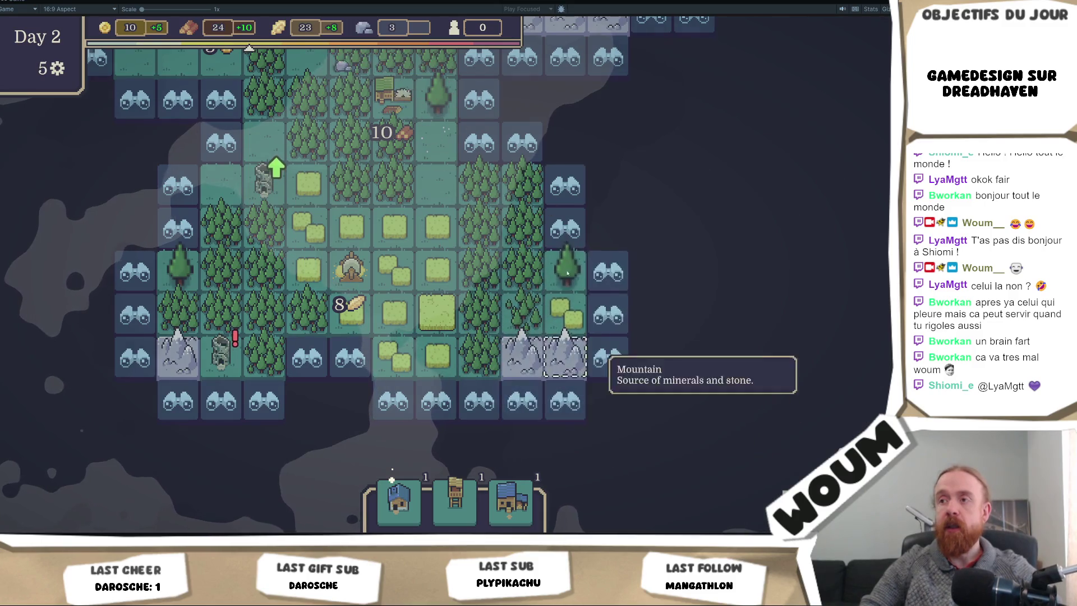
left_click(577, 189)
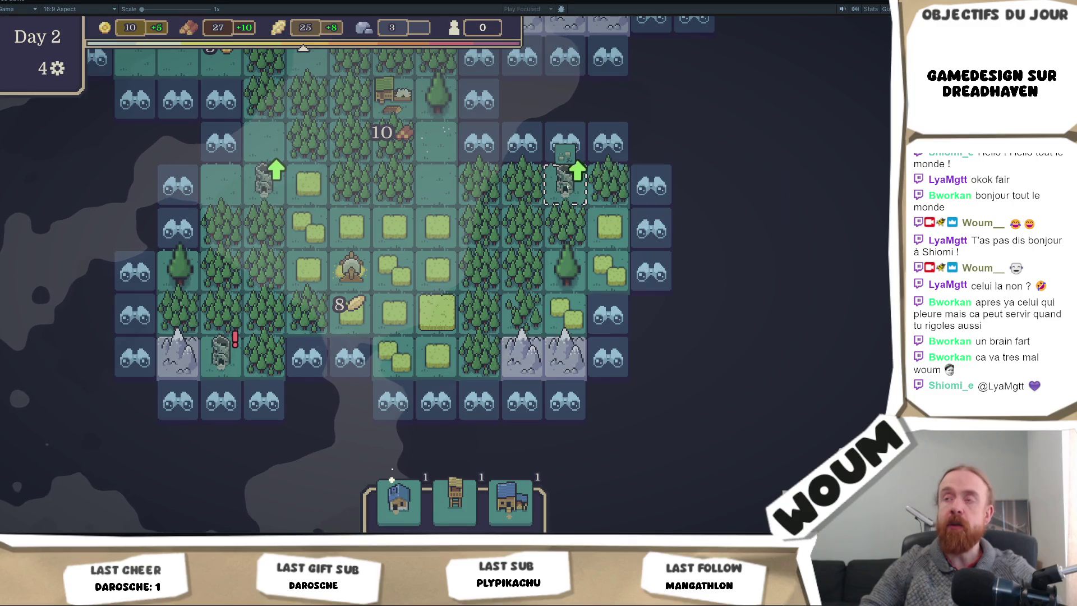
- Pan the map and reveal tiles beside the Wood Camp and on the right edge
scroll(512, 303, "down", 2)
key("w")
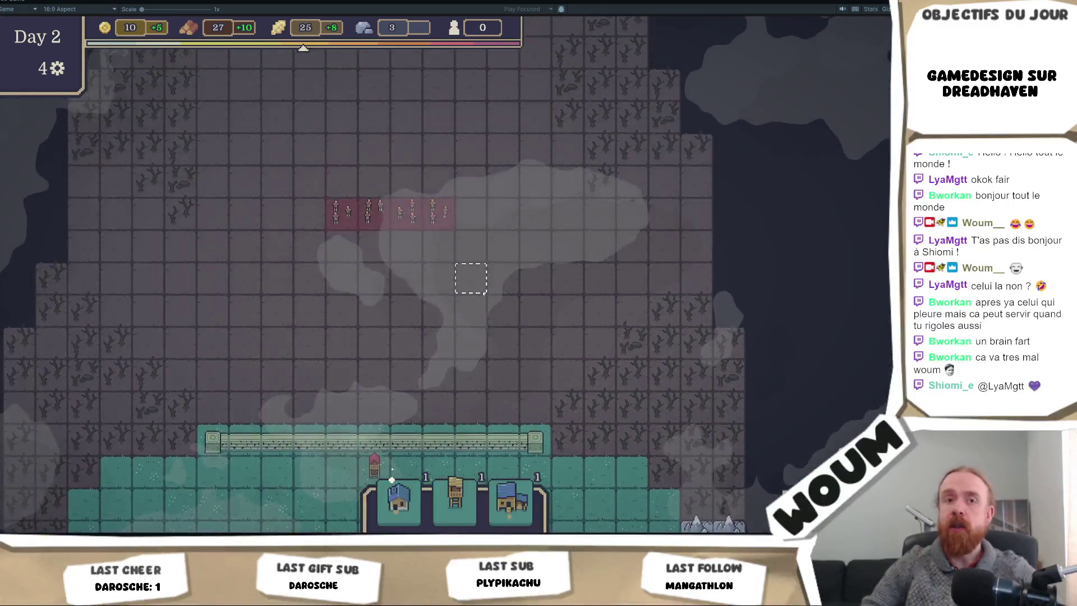
key("s")
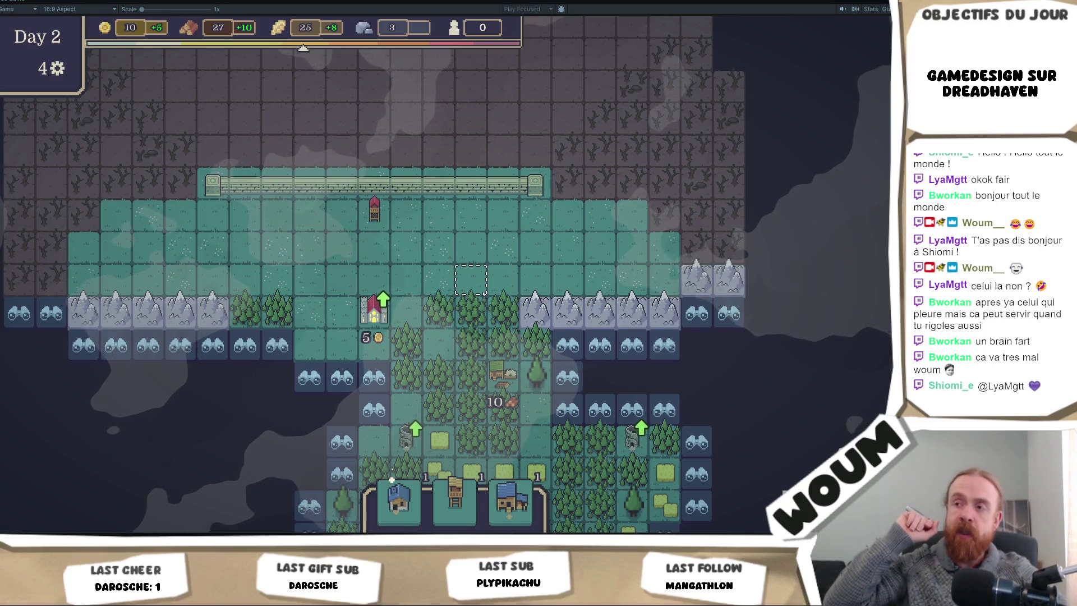
key("s")
key("d")
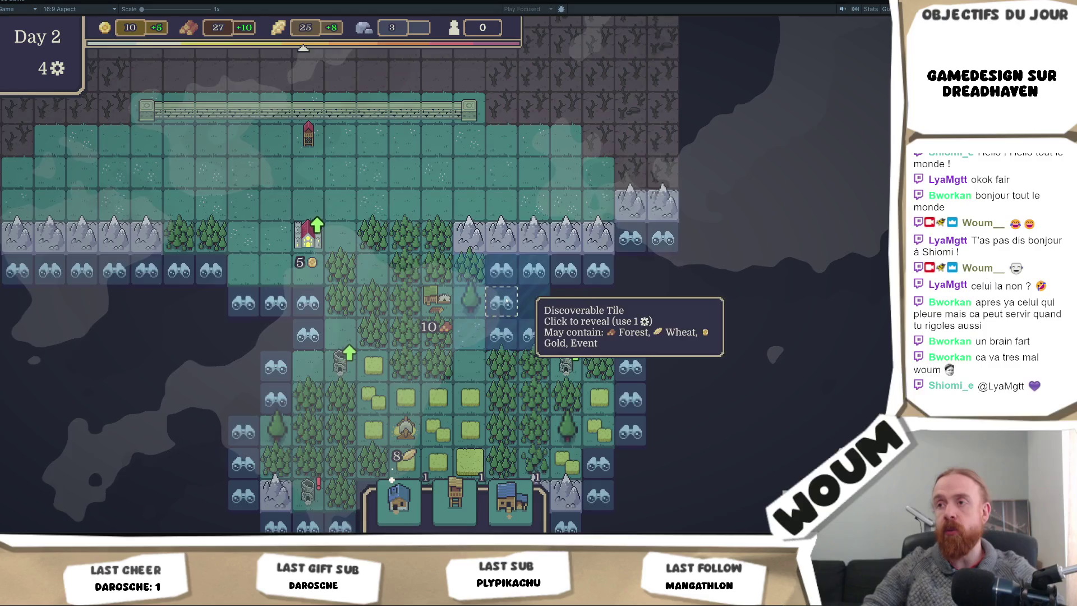
left_click(508, 304)
left_click_drag(573, 352, 573, 296)
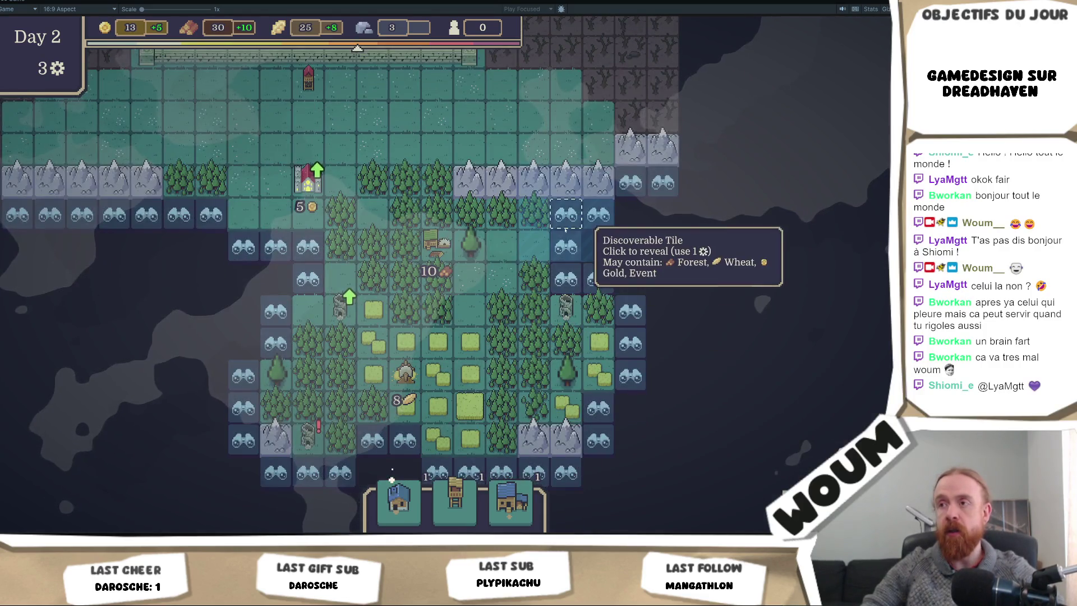
left_click(563, 282)
left_click(665, 281)
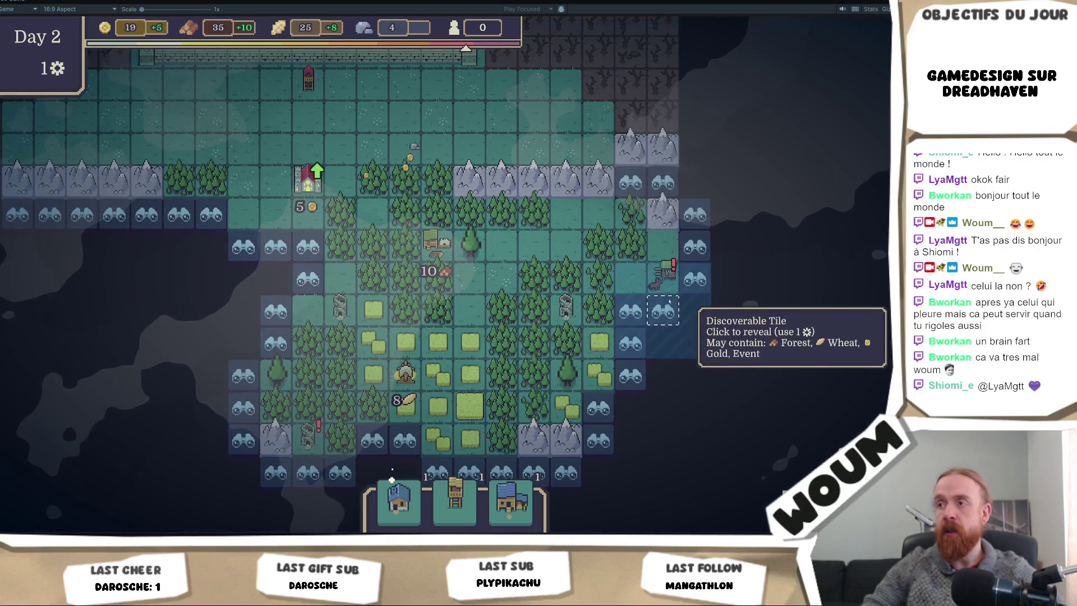
- Open and close the Pilgrim Caravan event, then exit Play mode with Ctrl+P
left_click(667, 277)
mouse_move(459, 331)
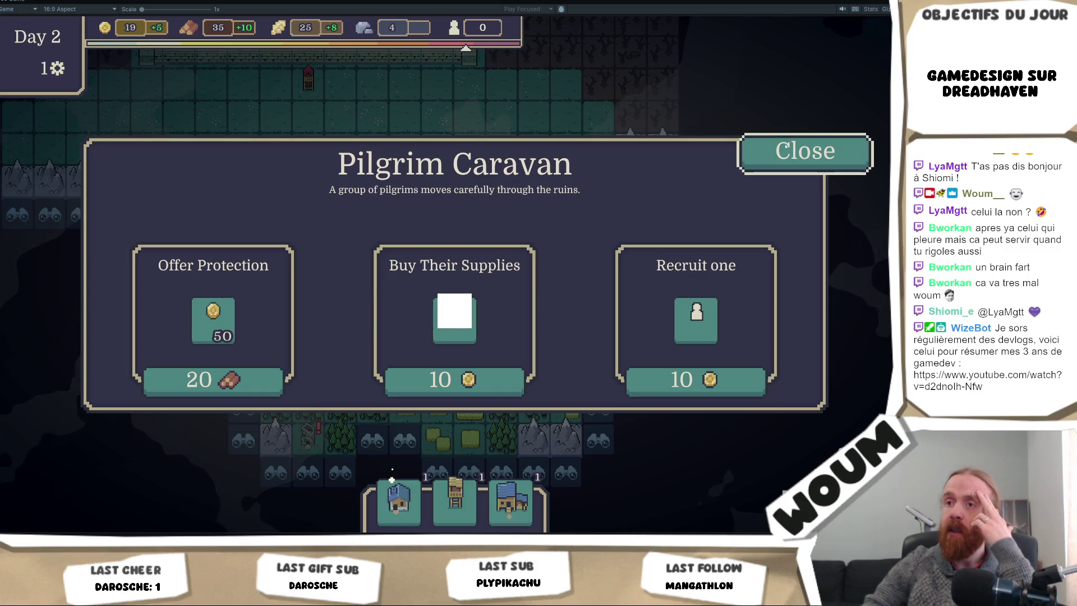
left_click(831, 158)
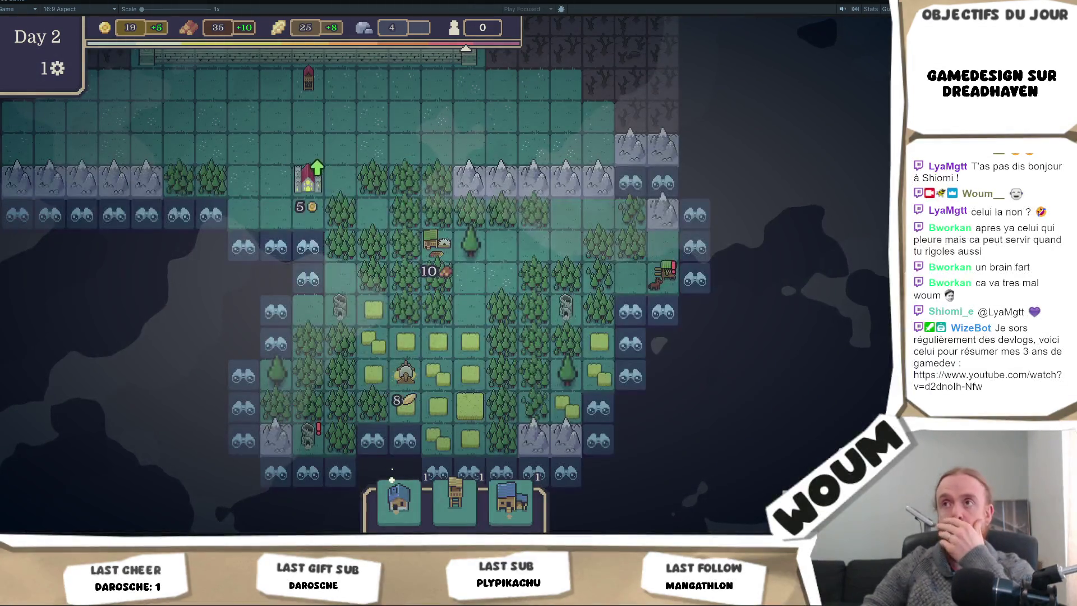
key("ctrl+p")
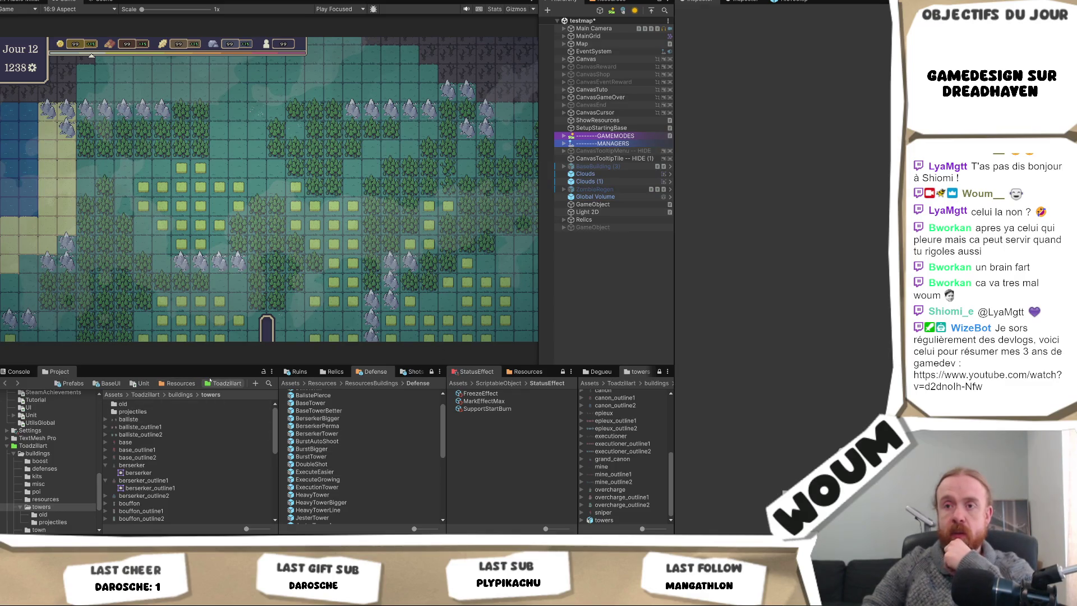
- Open the Tilemap folder in the Project window and select the forestSuper tile asset
scroll(48, 472, "down", 3)
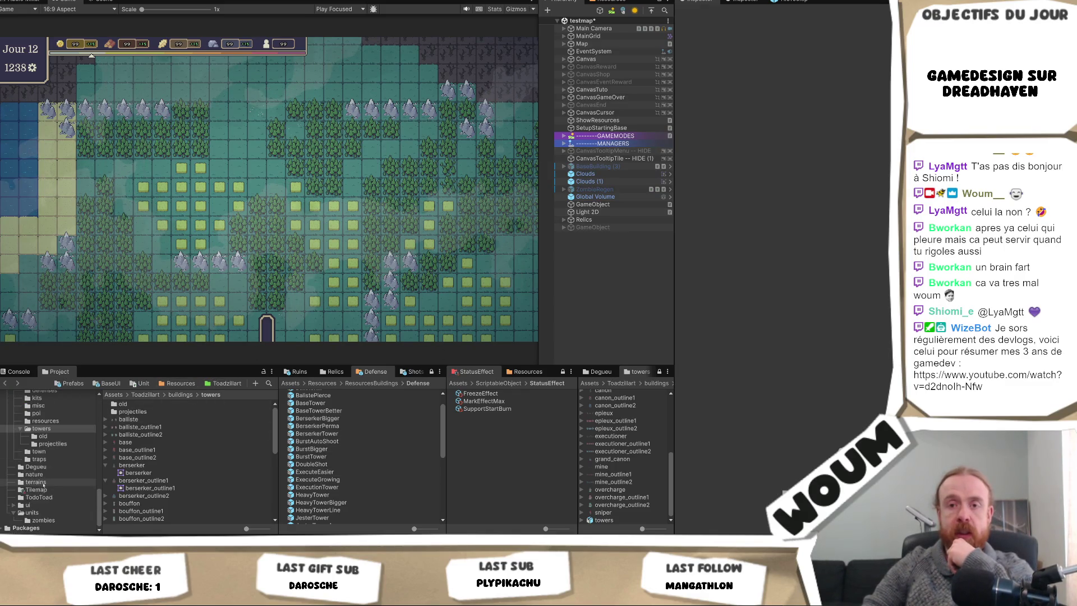
left_click(36, 489)
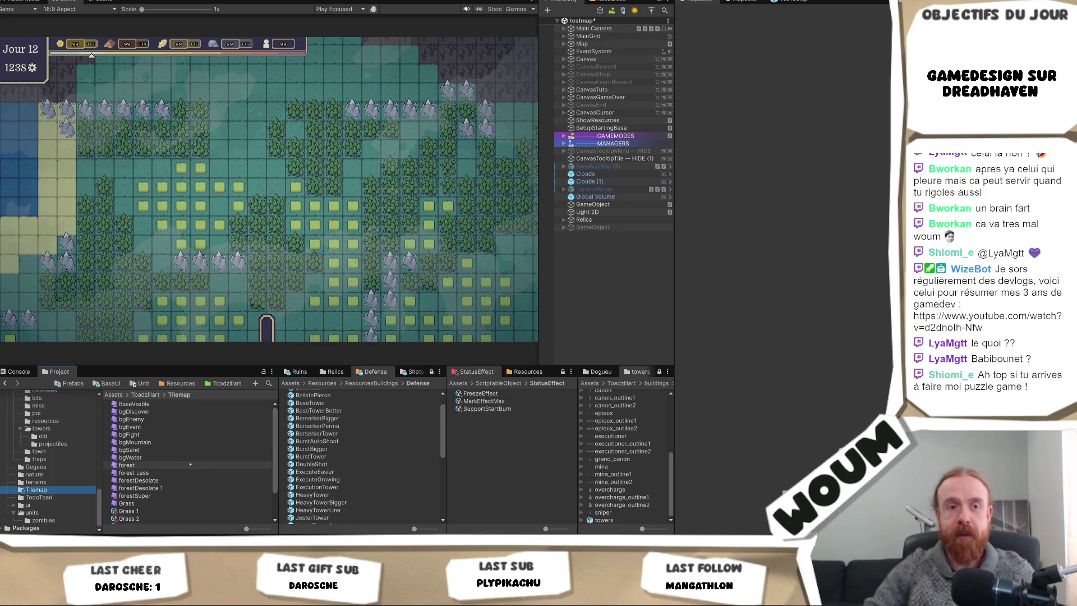
scroll(190, 464, "down", 3)
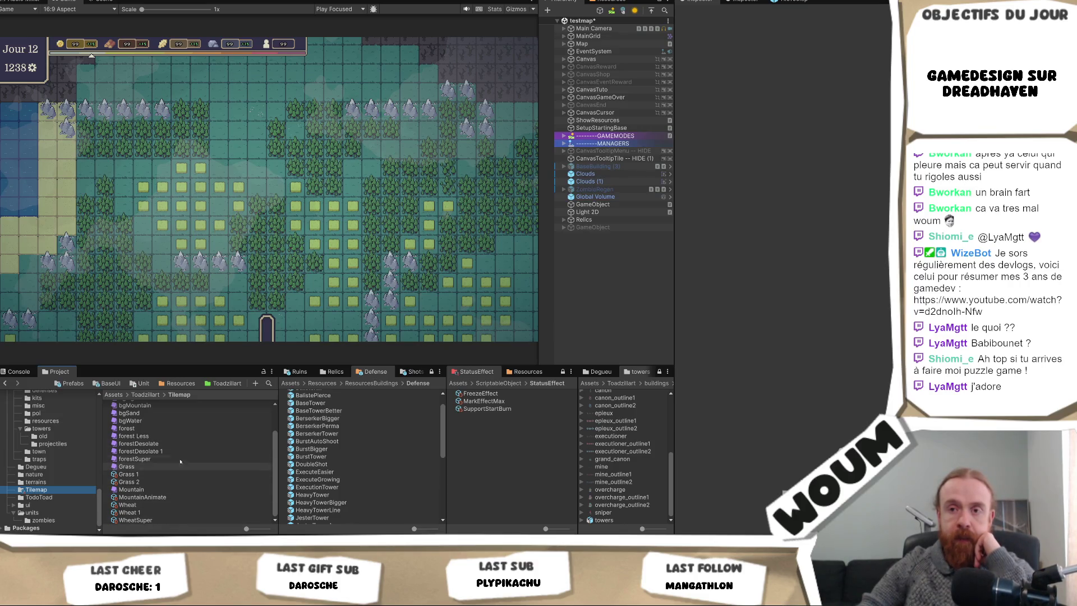
scroll(180, 461, "up", 3)
scroll(185, 448, "down", 3)
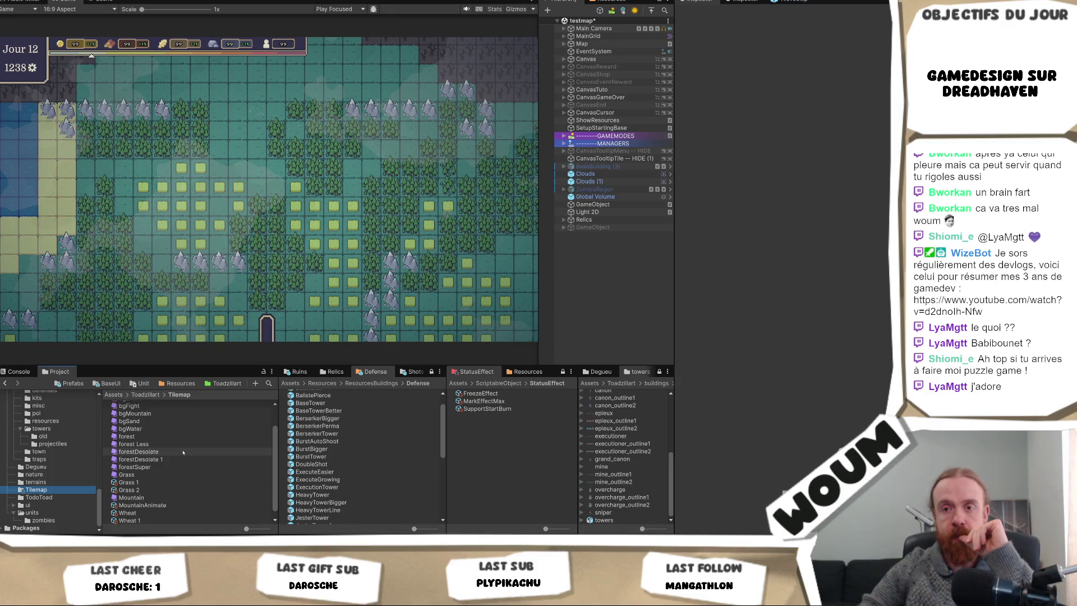
left_click(135, 459)
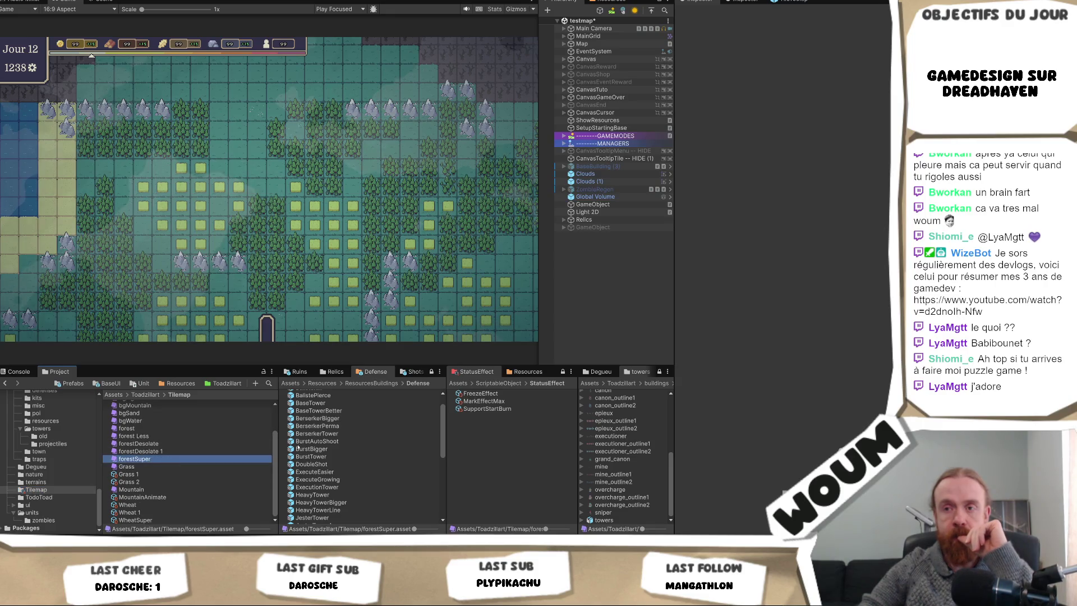
- Search the Sprite picker for oak and forest sprites, trying forest_2 then settling on forest_0
left_click(846, 55)
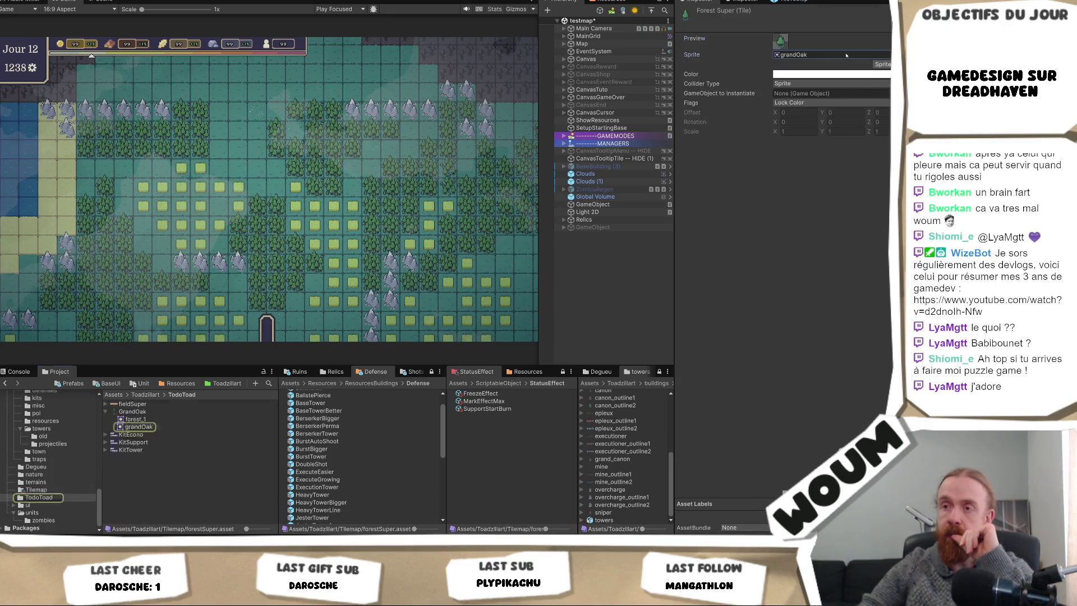
left_click(888, 55)
type("oak")
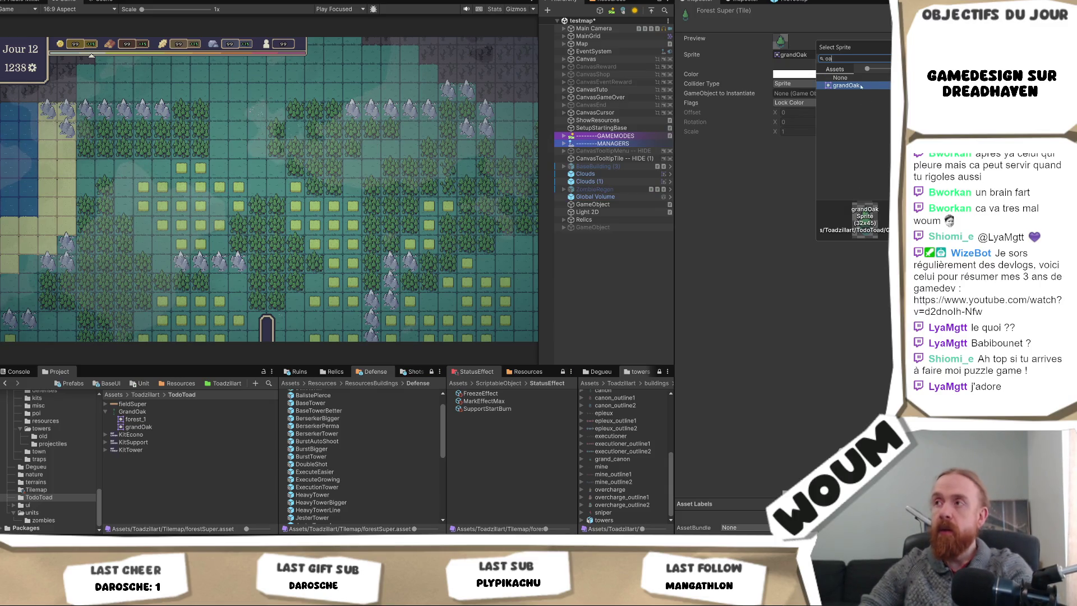
key("BackSpace")
key("BackSpace")
key("BackSpace")
type("forest")
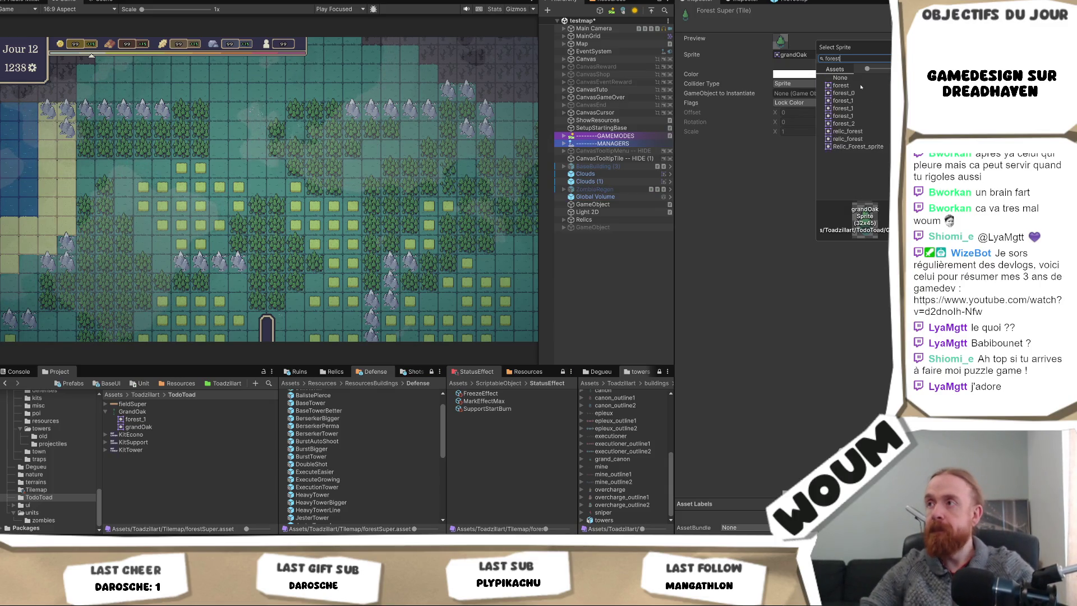
left_click(860, 124)
key("Up")
key("Up")
key("Up")
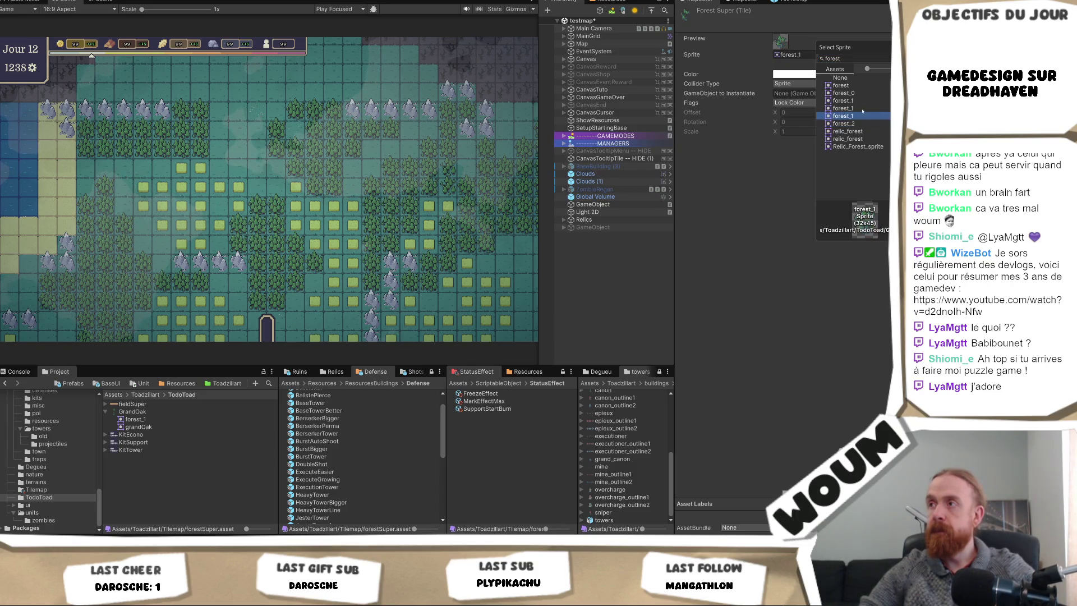
left_click(790, 55)
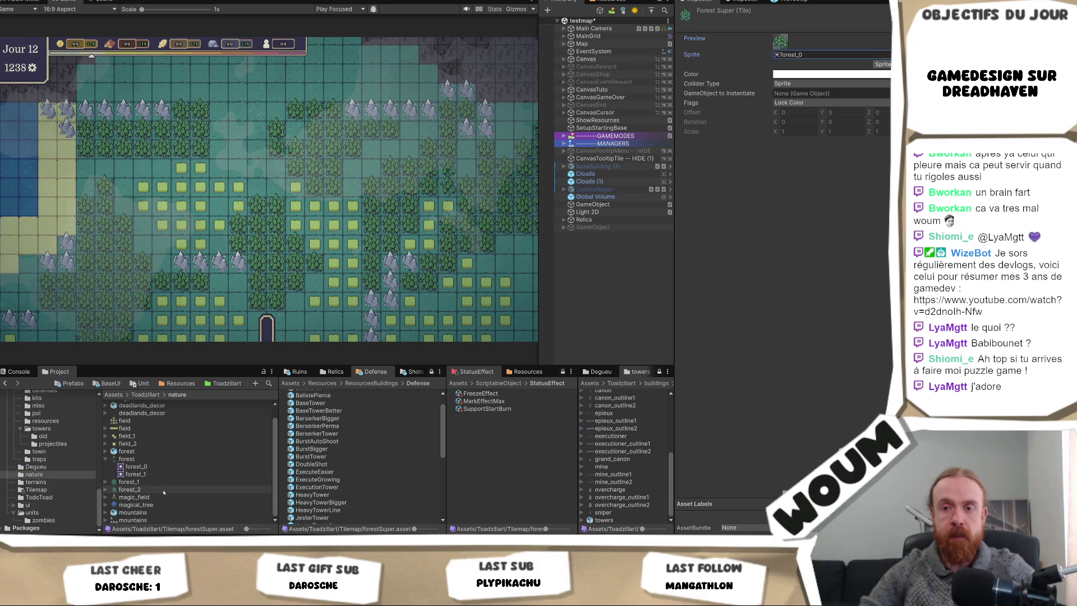
- Drag the big_tree sprite onto the Forest Super tile's Sprite field, making it big_tree_0
scroll(163, 492, "up", 1)
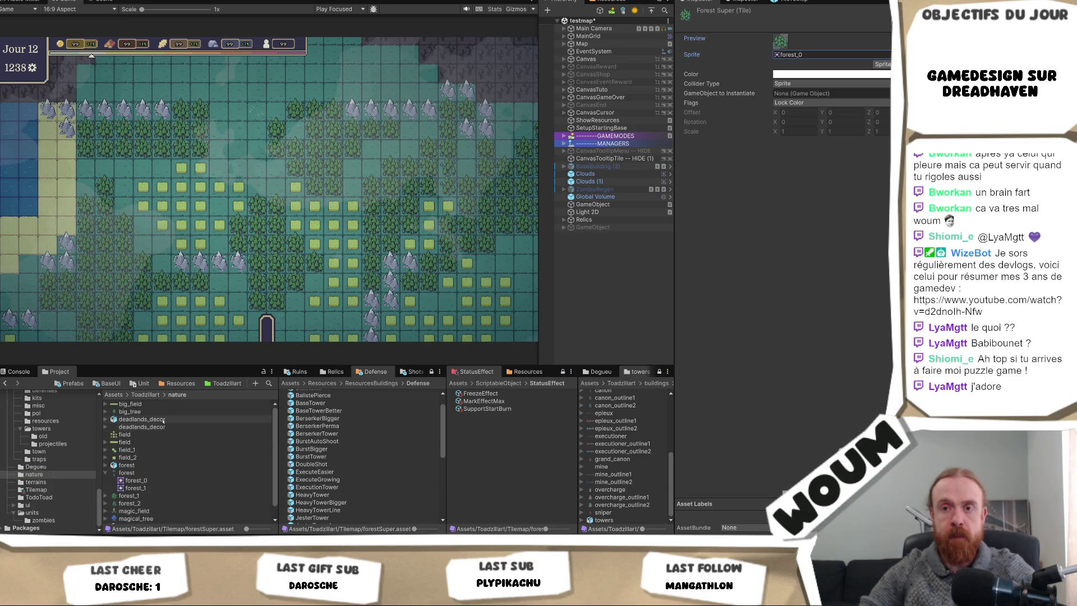
left_click(164, 412)
left_click_drag(163, 412, 818, 56)
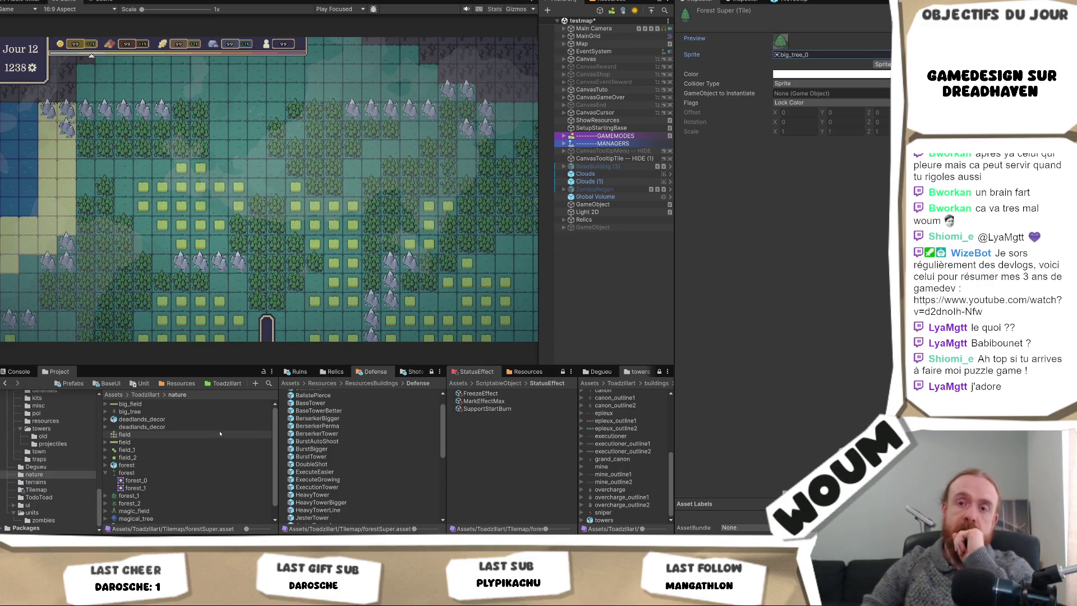
scroll(381, 431, "up", 2)
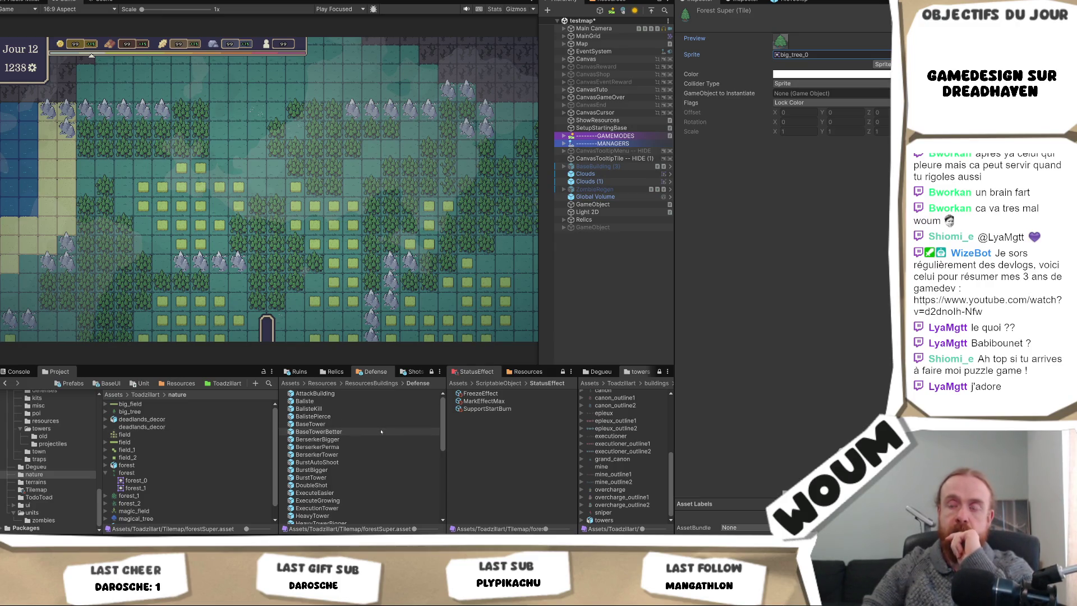
scroll(381, 432, "down", 10)
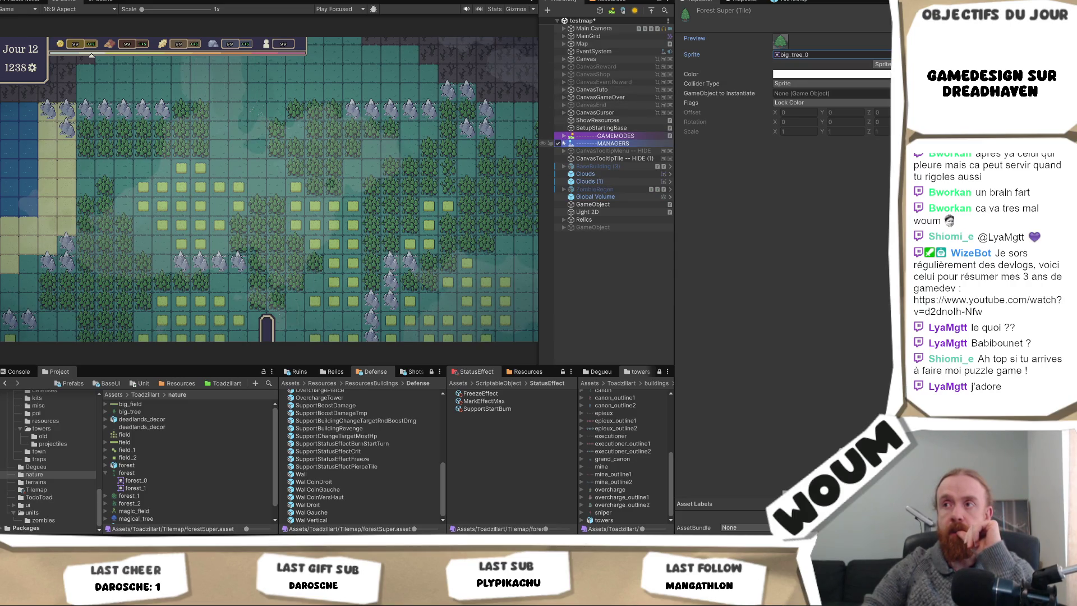
- Select ResourceManager under MANAGERS and pop its properties into a floating window with Alt+P
left_click(564, 143)
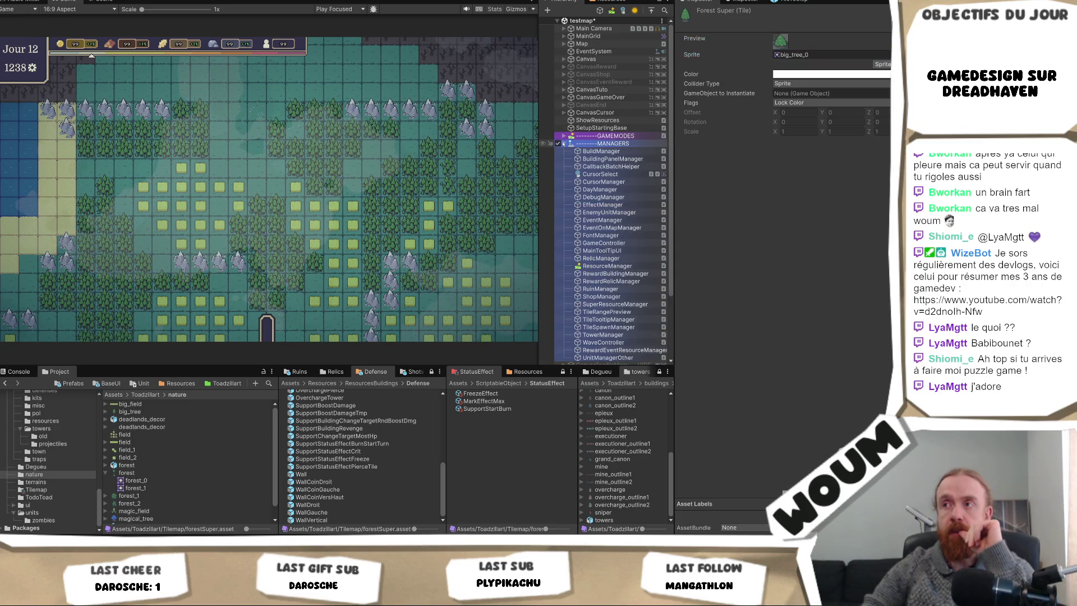
left_click(615, 267)
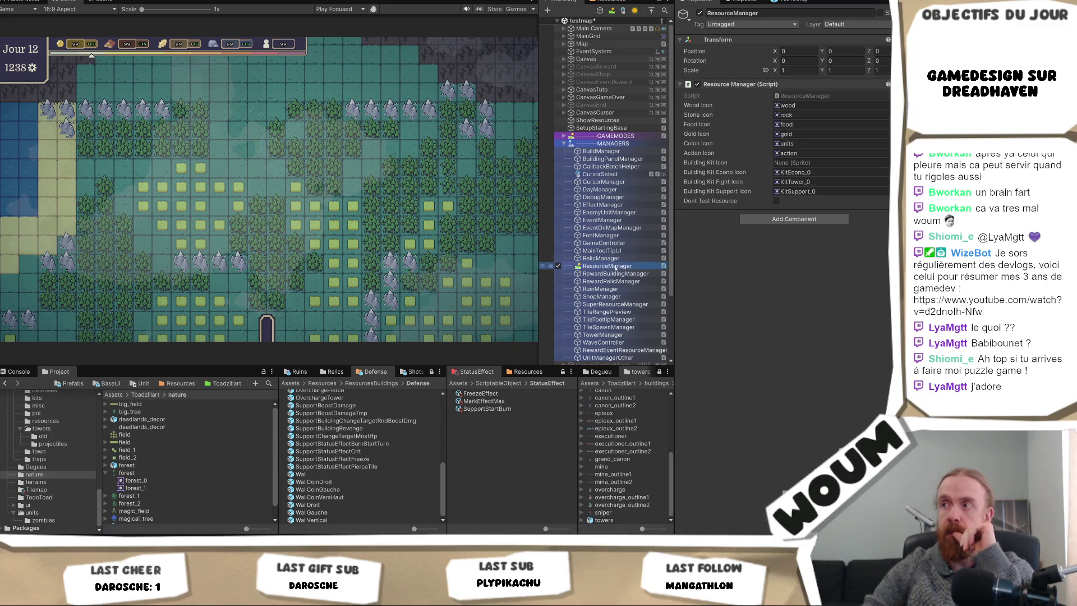
left_click(836, 174)
key("alt+p")
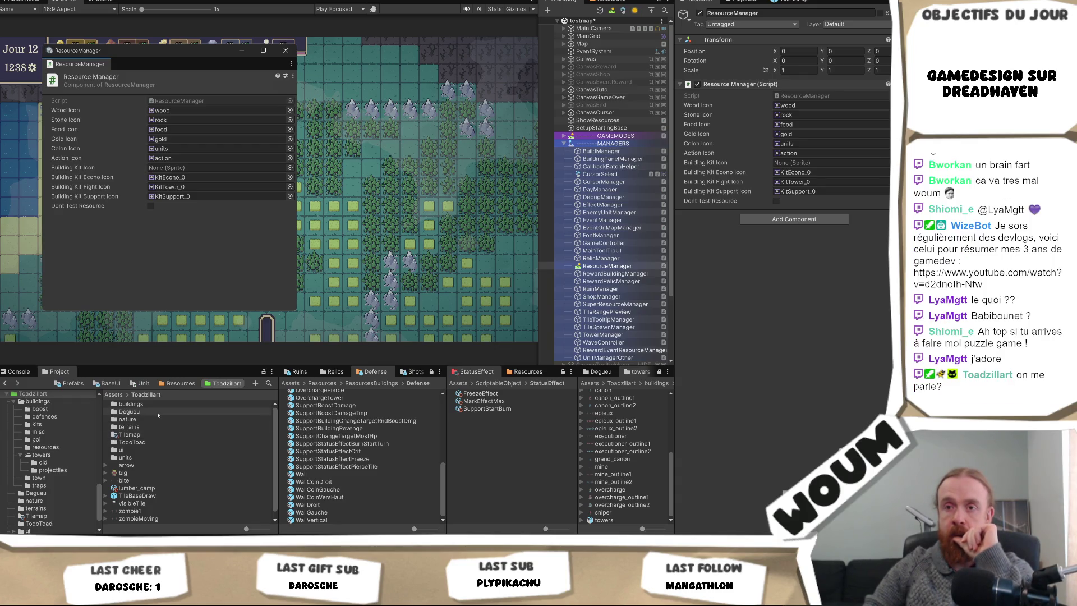
- Browse the Project window to the ui/menus/card_menu/icons/resources folder
double_click(135, 450)
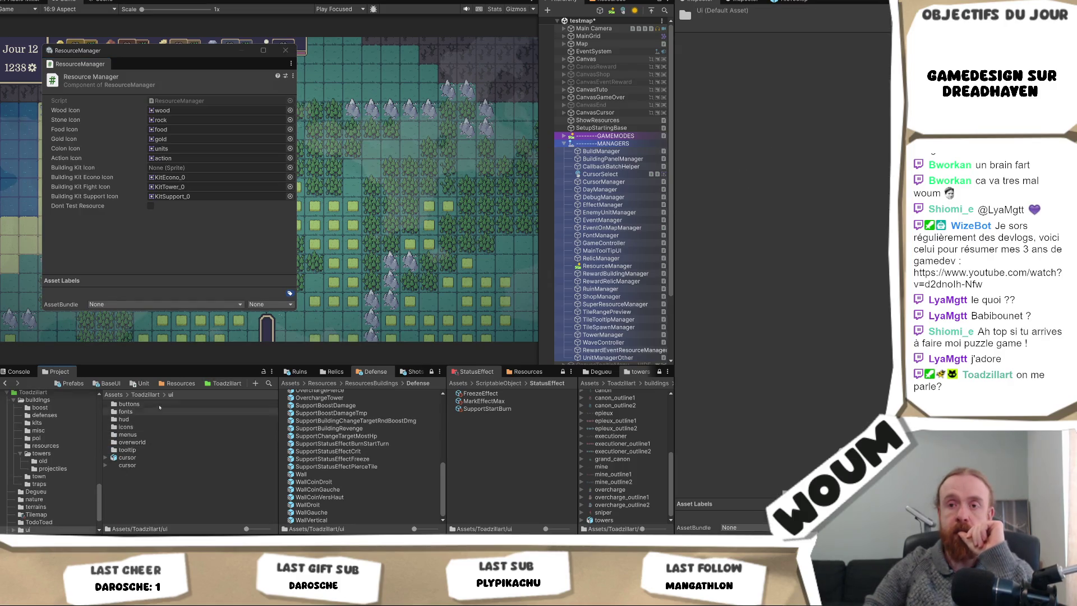
double_click(148, 427)
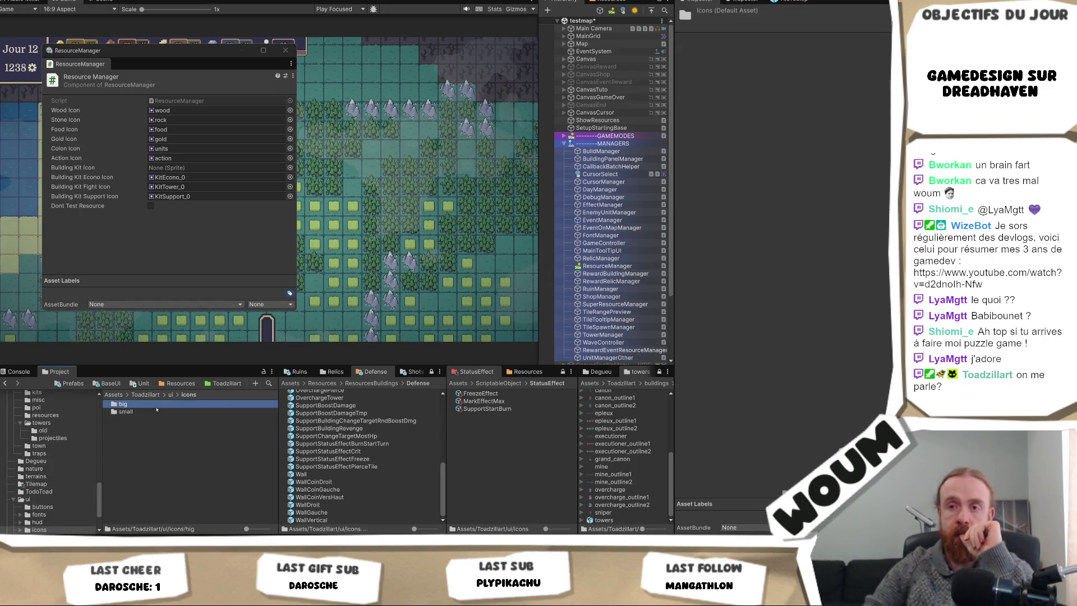
double_click(151, 404)
left_click(170, 395)
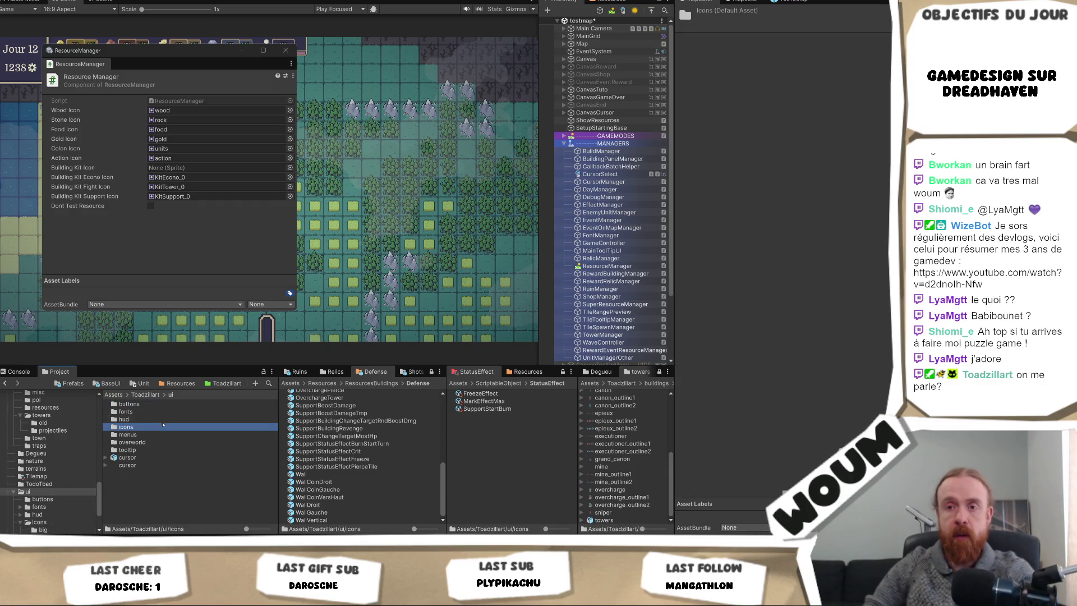
double_click(165, 424)
double_click(166, 412)
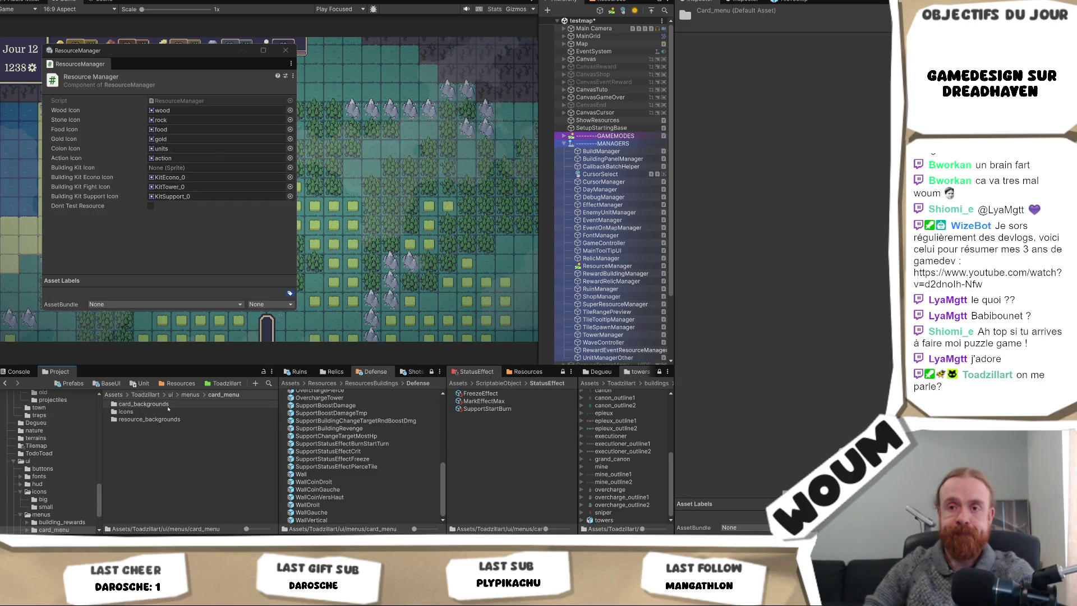
left_click(168, 413)
double_click(168, 413)
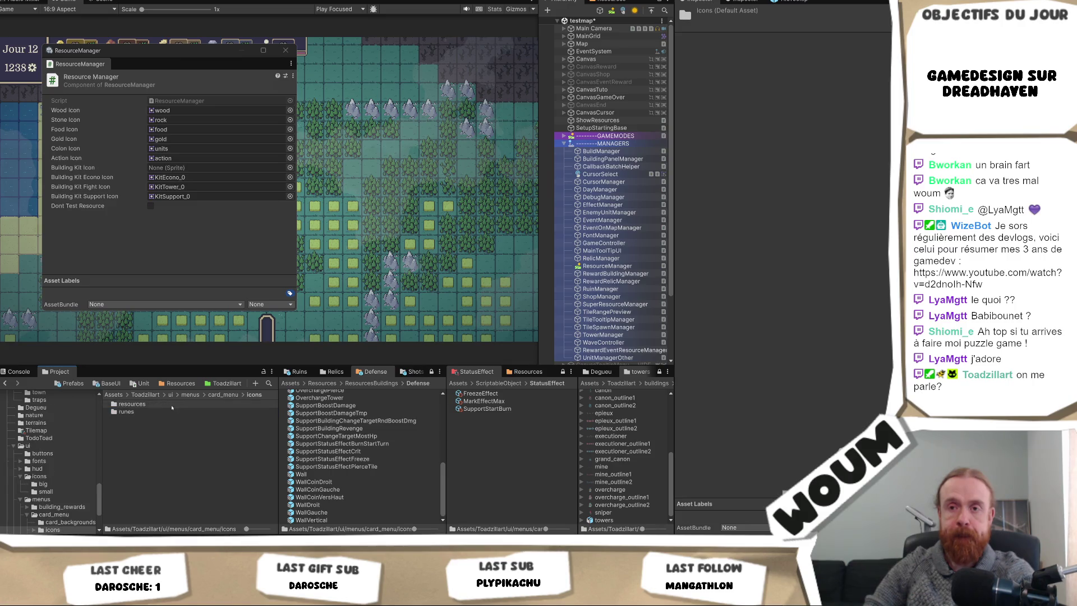
double_click(172, 405)
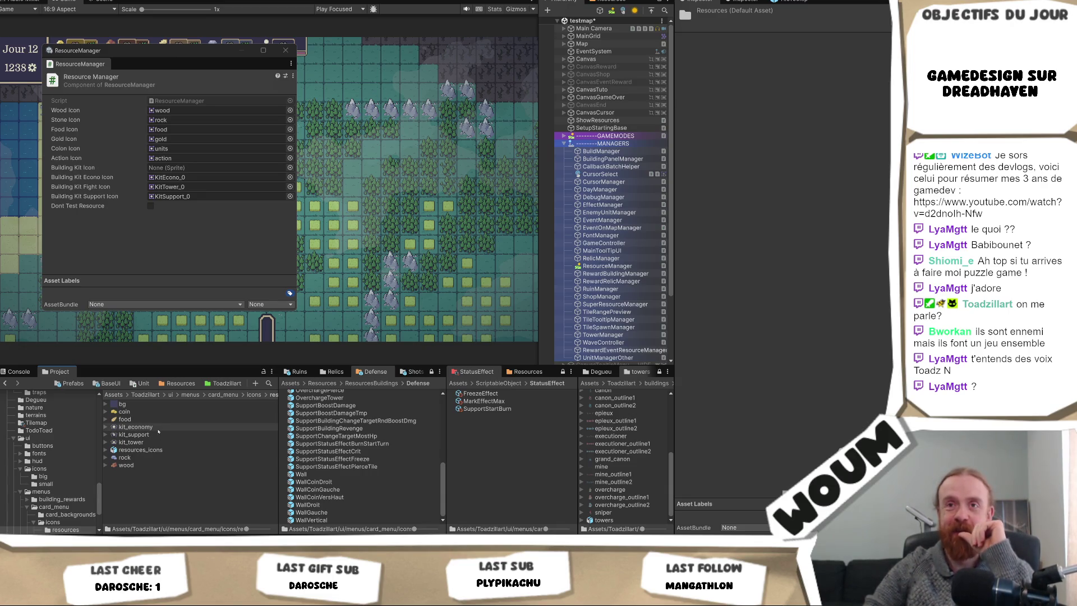
- Assign kit_economy, kit_support and kit_tower to the economy, support and fight kit icon fields
left_click_drag(158, 430, 217, 178)
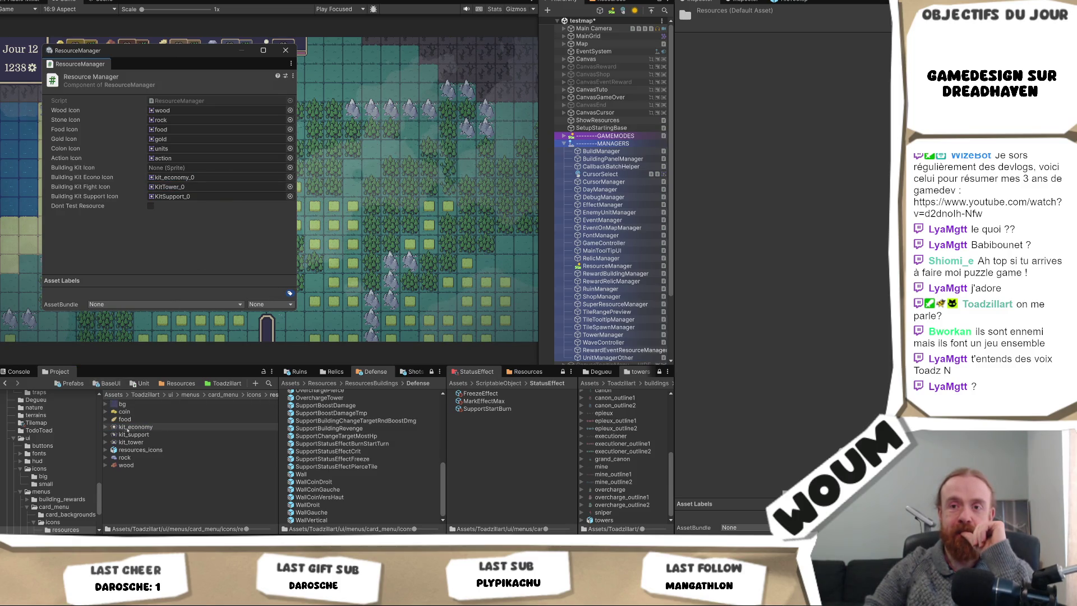
left_click_drag(132, 442, 221, 198)
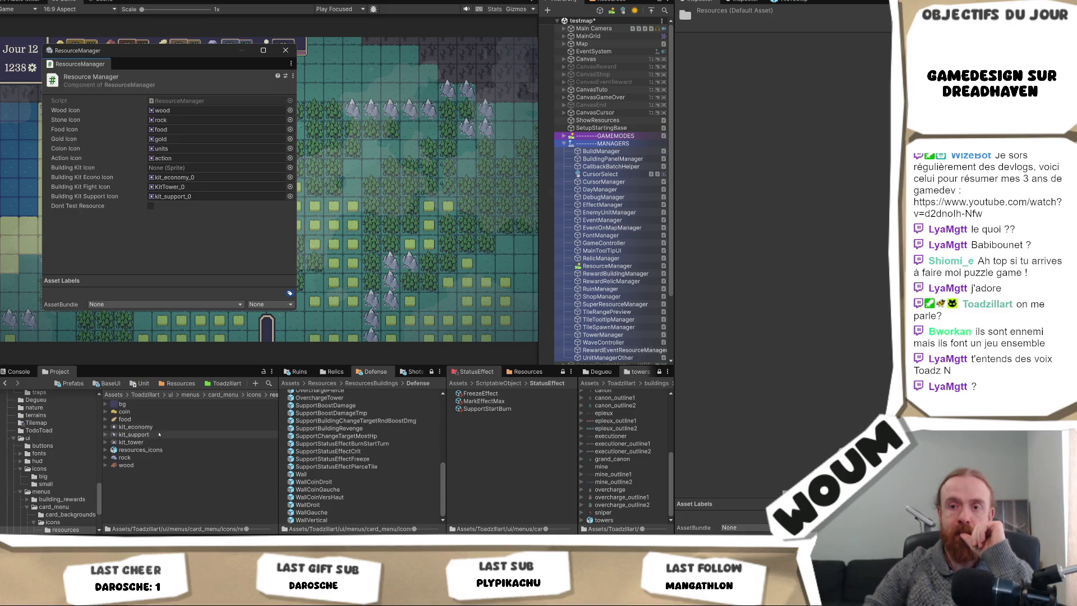
mouse_move(134, 442)
left_mouse_down()
mouse_move(191, 178)
mouse_move(191, 187)
left_mouse_up()
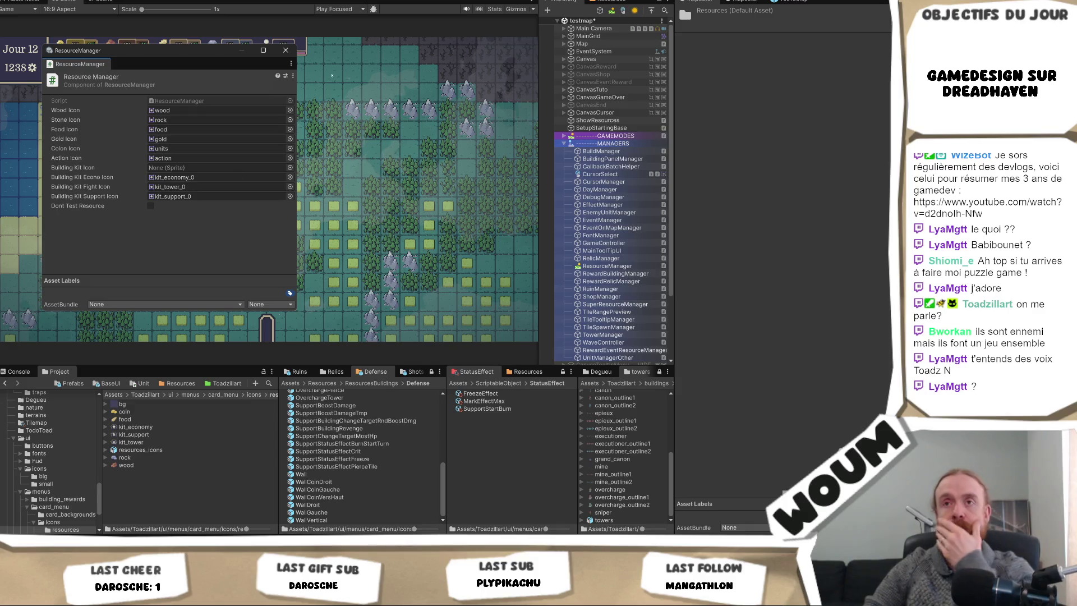
left_click(285, 51)
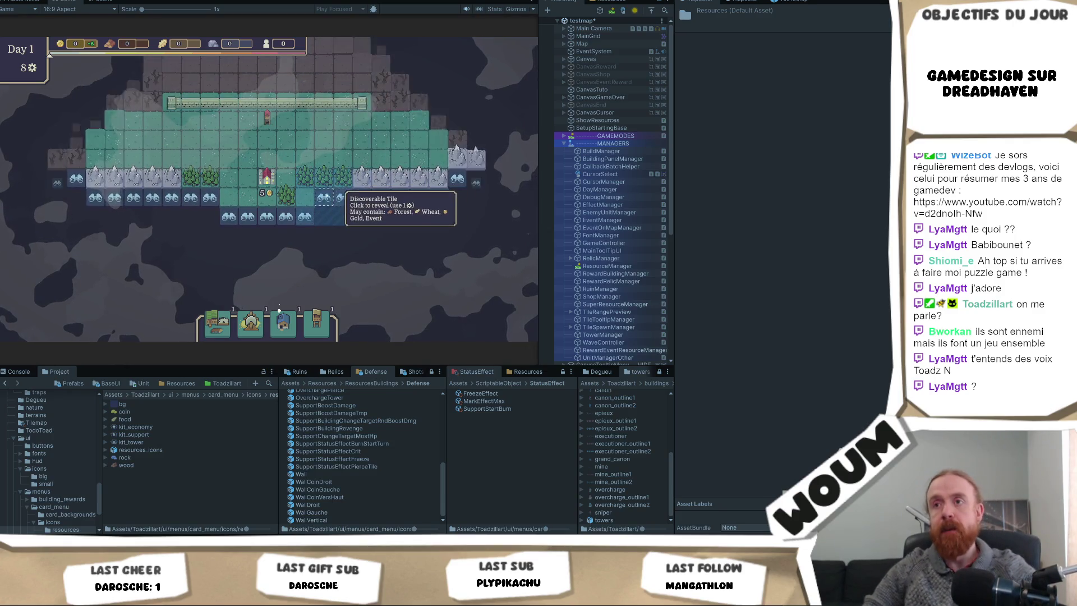
- Reveal three fog tiles as forest and plains, then search the project for 'big_t'
left_click(327, 197)
left_click(343, 249)
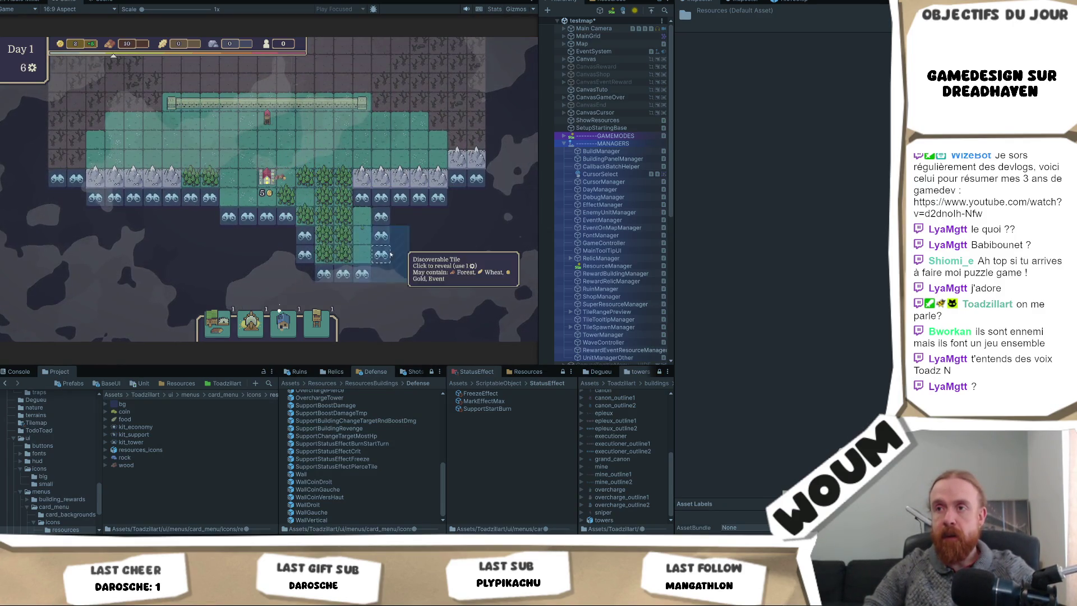
left_click(389, 255)
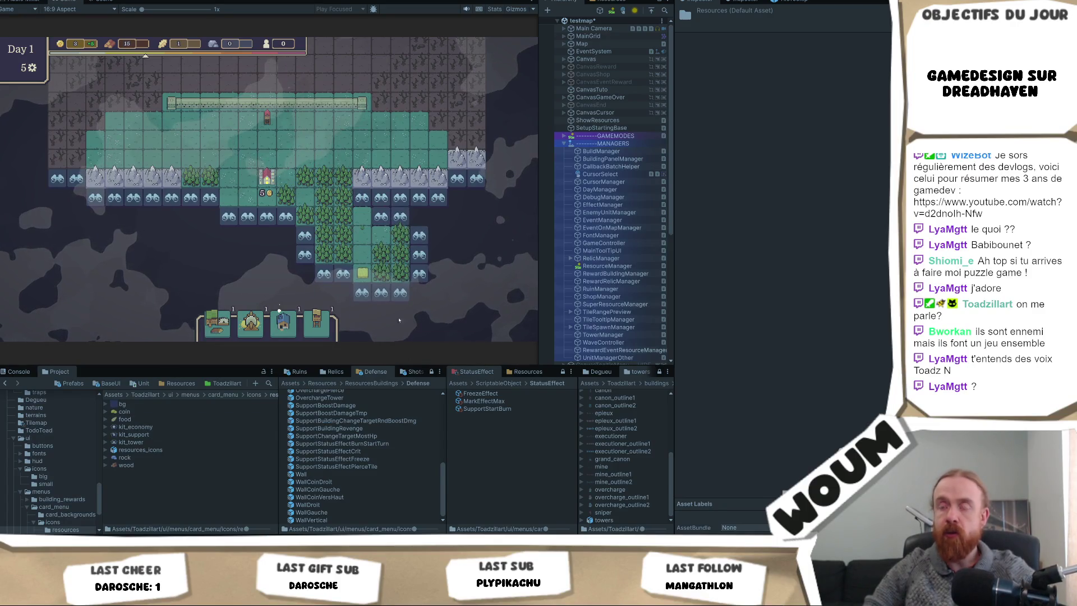
scroll(399, 321, "up", 5)
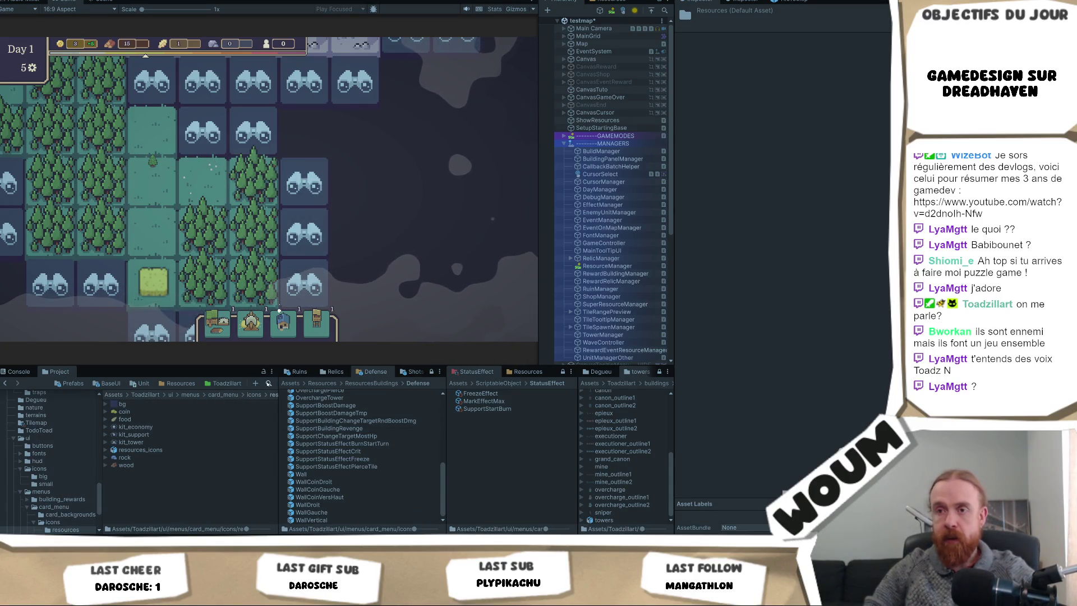
key("ctrl+f")
type("big_t")
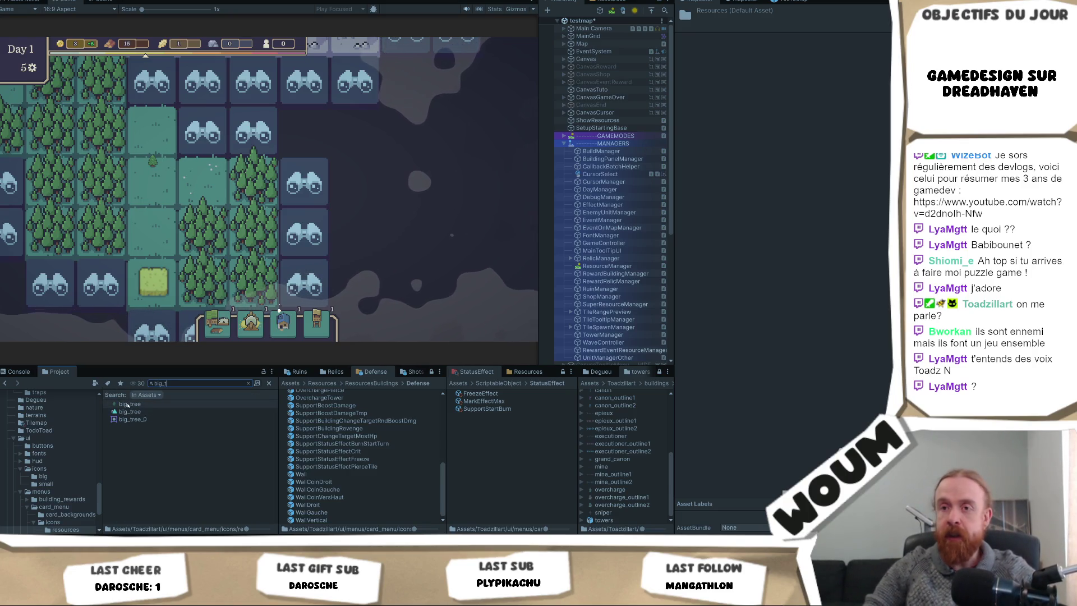
- Import big_tree as a single sprite at 32 pixels per unit, bottom pivot, point filtering
left_click(128, 404)
left_click(803, 75)
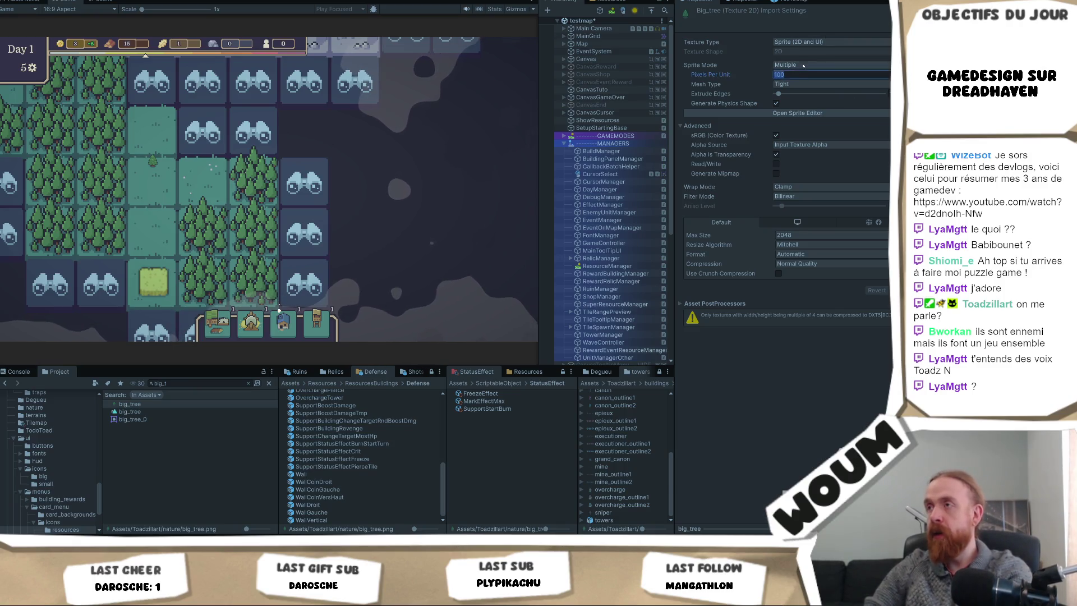
type("32")
left_click(803, 66)
left_click(796, 77)
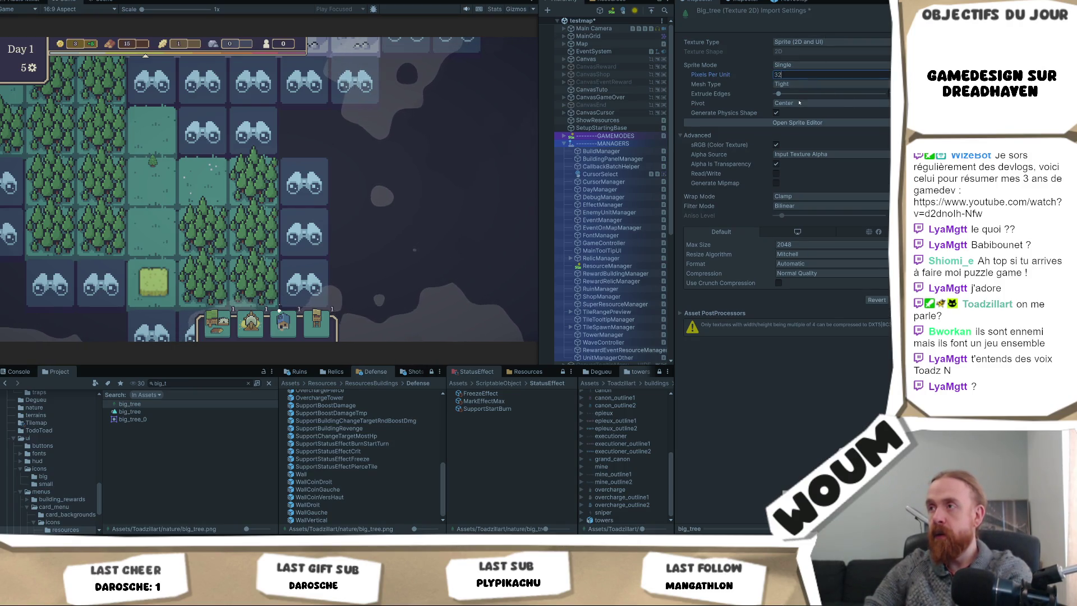
left_click(800, 102)
left_click(799, 187)
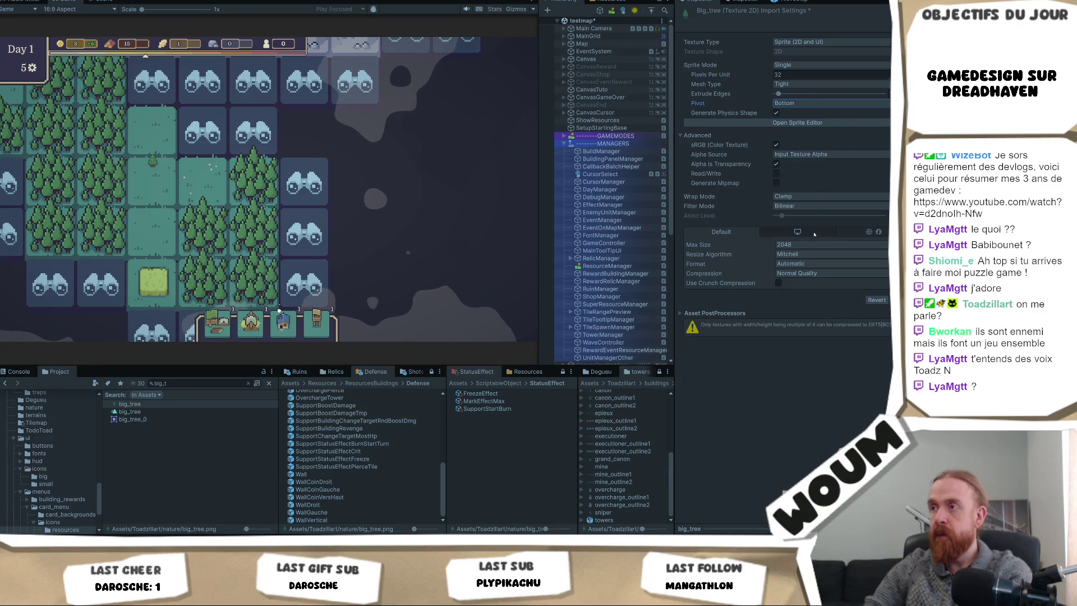
left_click(802, 206)
left_click(791, 216)
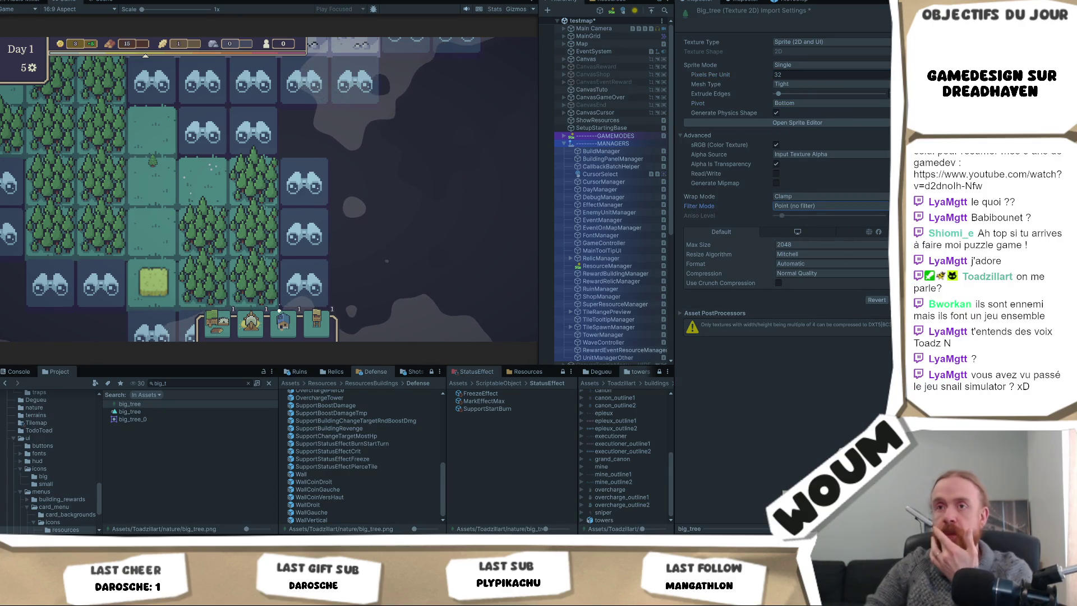
left_click(905, 300)
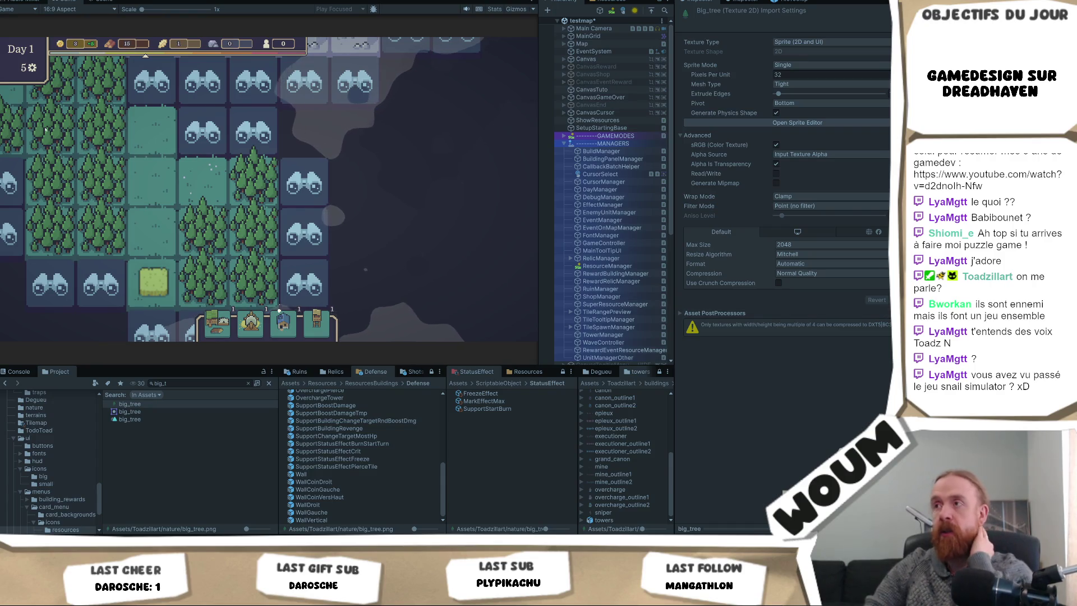
- Zoom and pan the running game map to look over the forest tiles
scroll(44, 130, "down", 5)
scroll(360, 271, "up", 3)
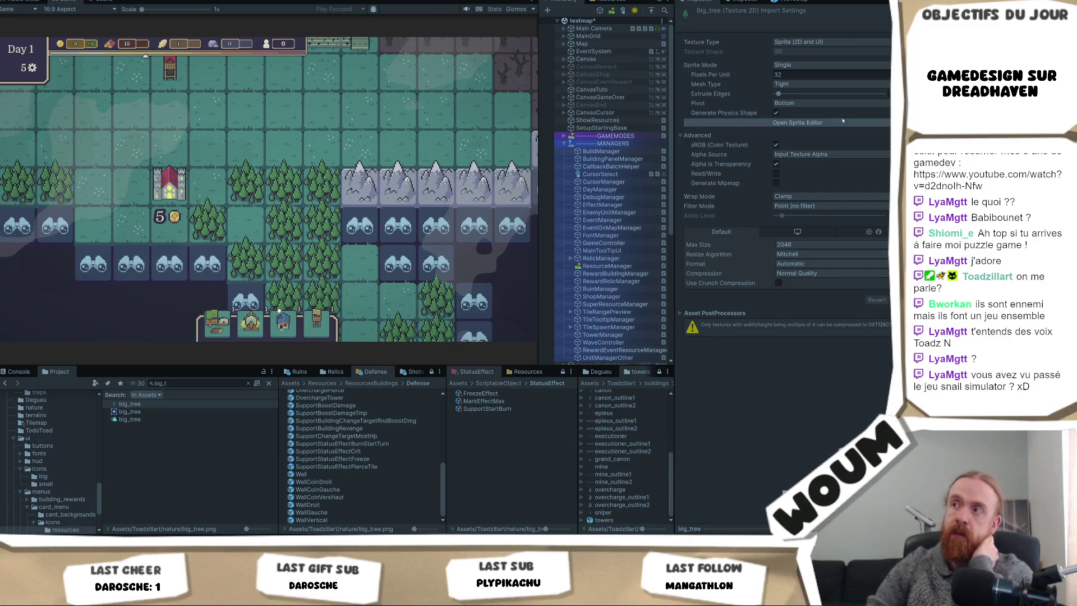
left_click_drag(393, 270, 303, 208)
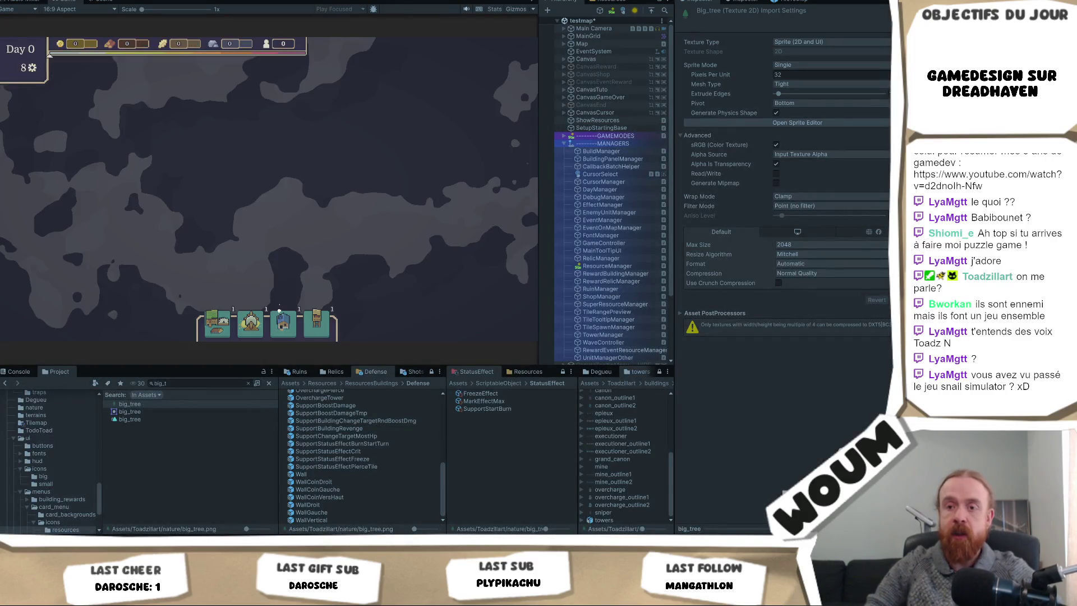
- Google 'snail simulator' in a new Chrome tab and open the Steam store result
key("alt+Tab")
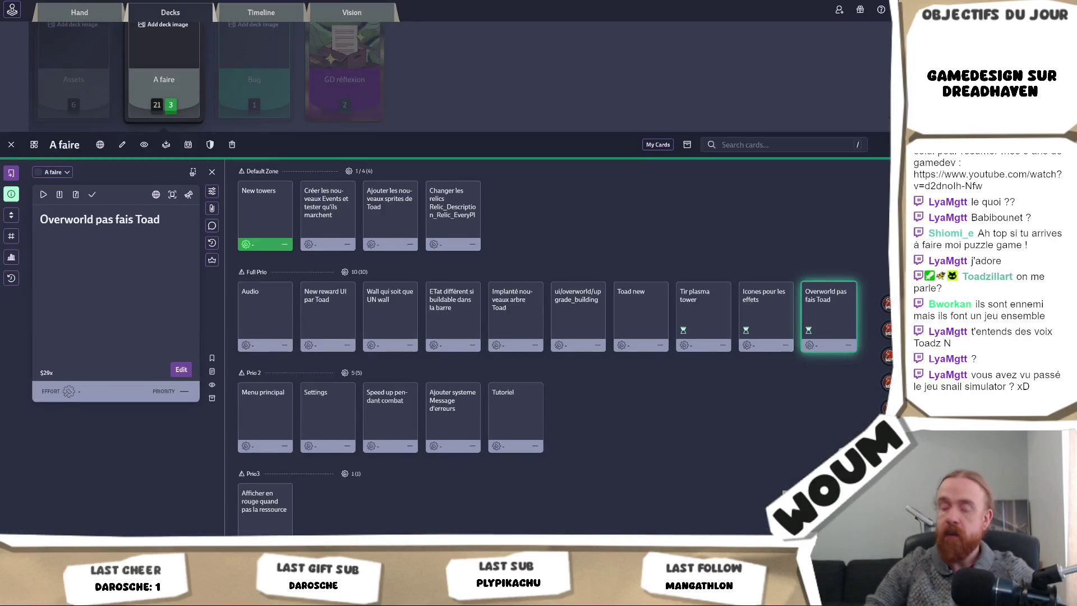
key("alt+Tab")
type("snail simulator")
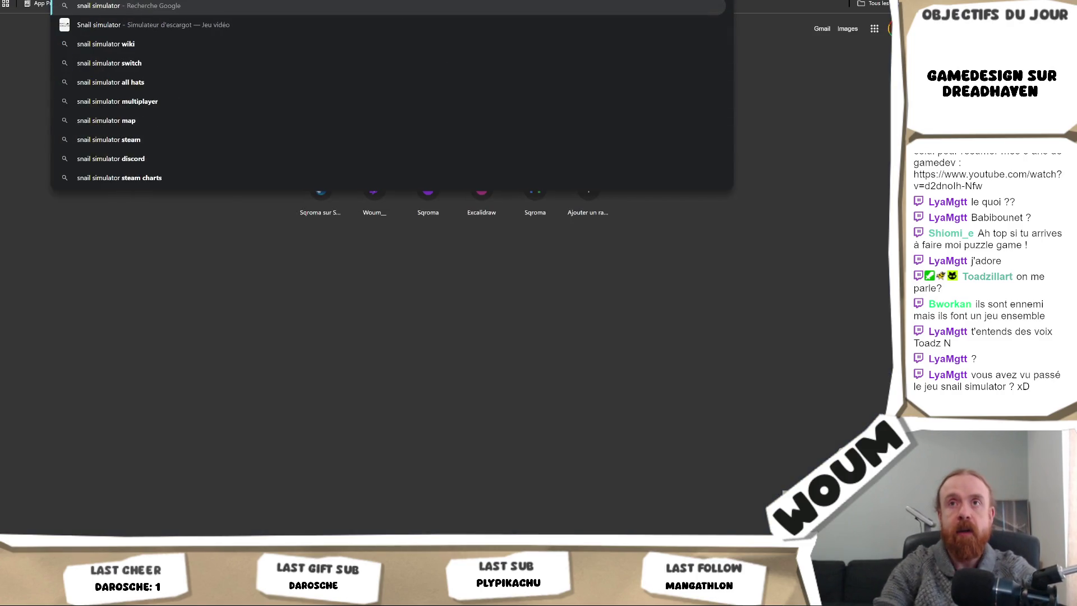
key("Return")
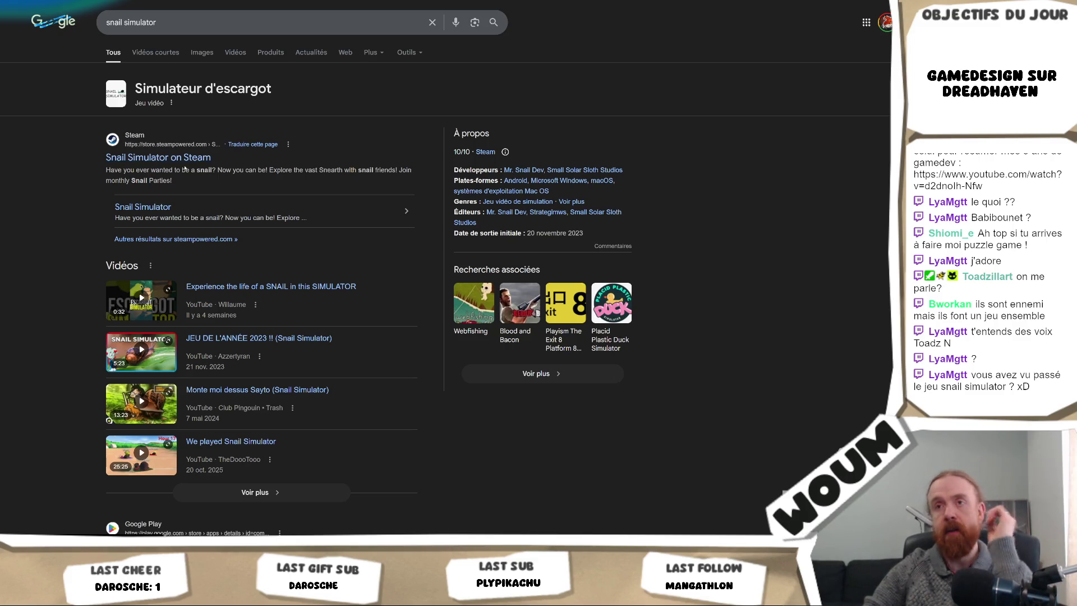
left_click(184, 162)
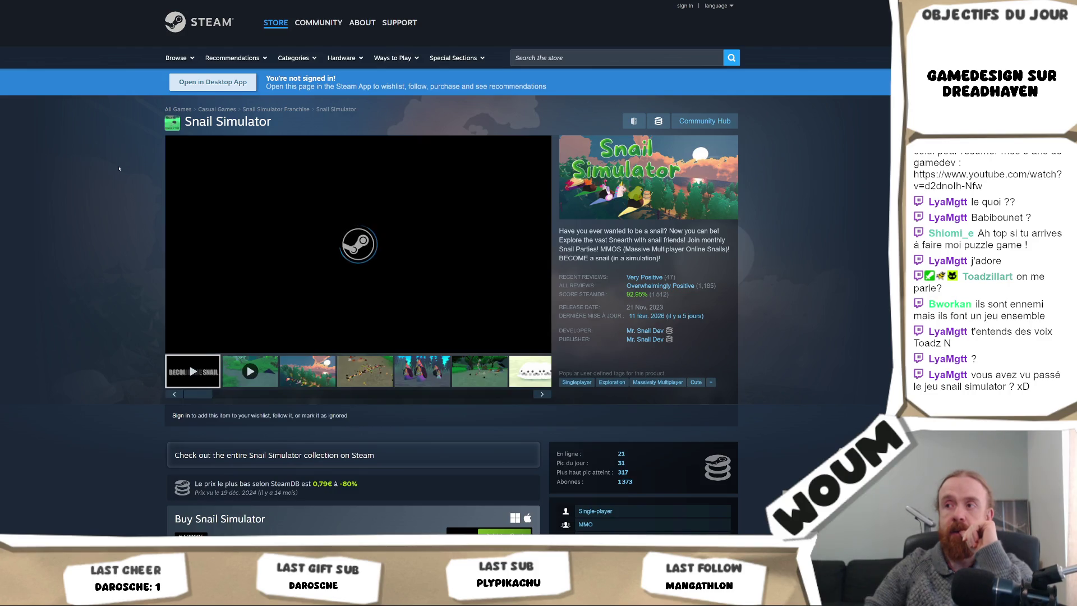
- Browse Snail Simulator's screenshots, viewing the village screenshot at full size
left_click(373, 371)
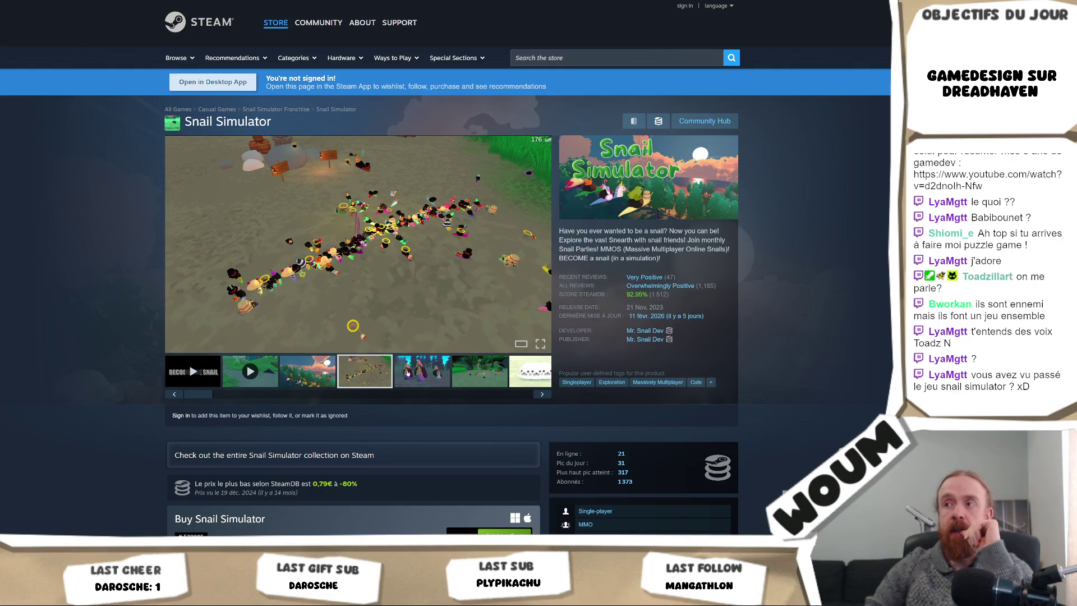
scroll(377, 255, "down", 3)
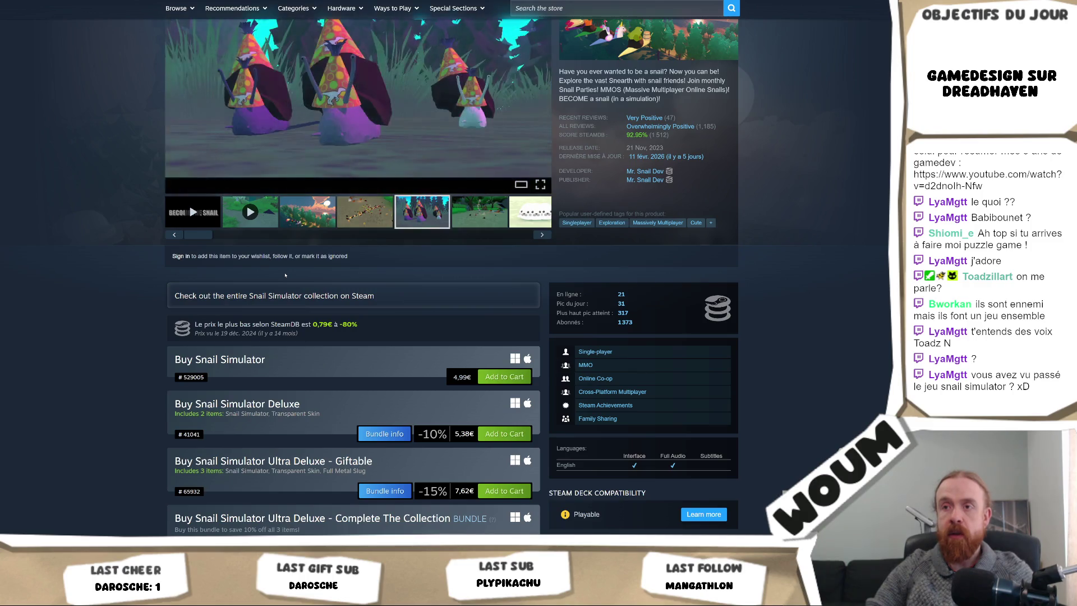
scroll(285, 275, "up", 3)
scroll(285, 275, "down", 2)
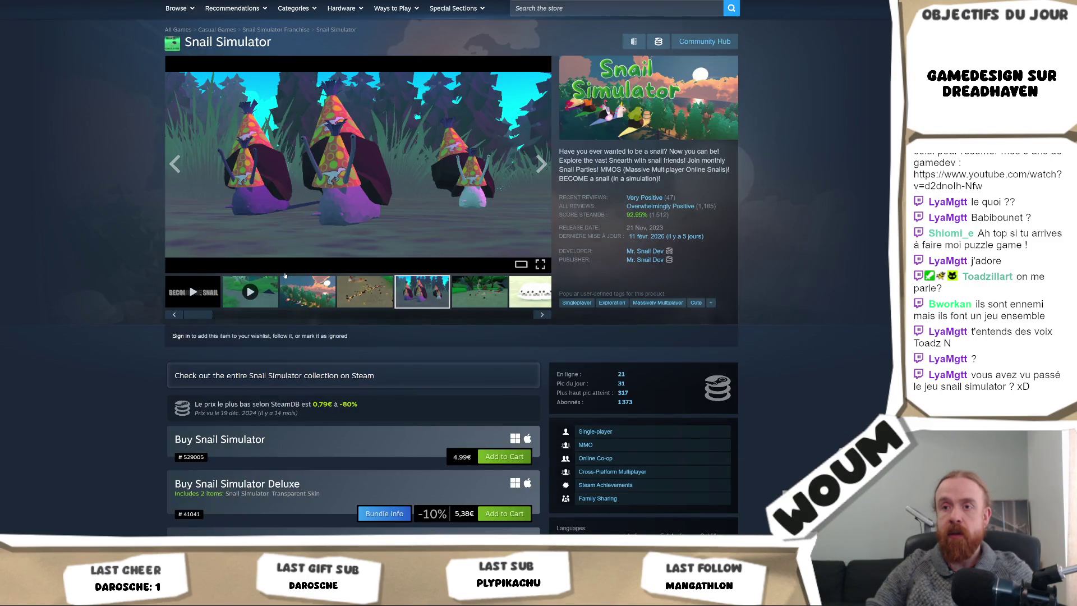
left_click(331, 297)
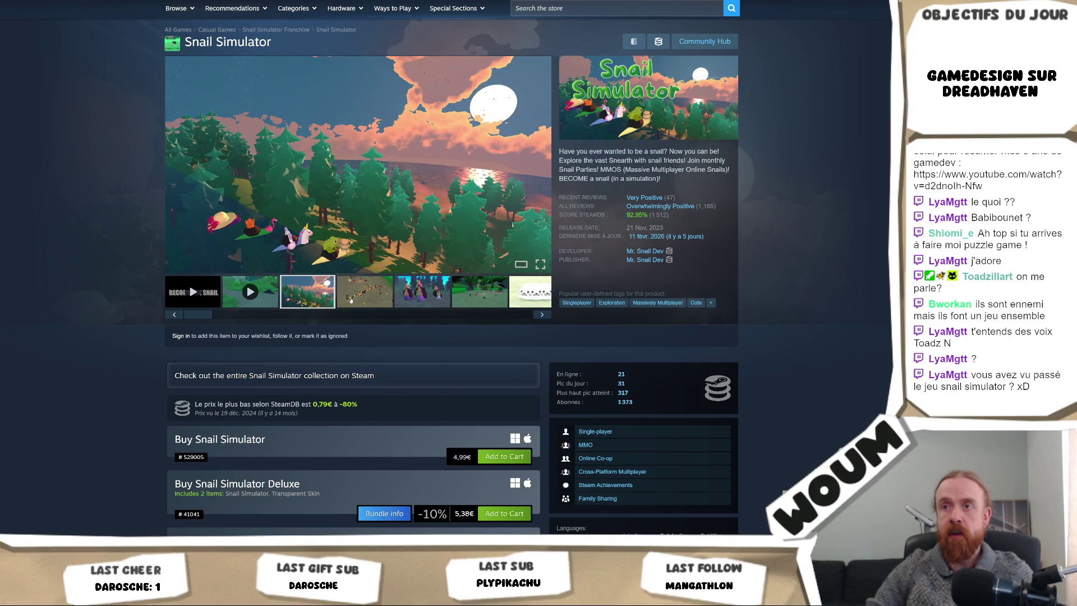
left_click(351, 301)
left_click(421, 297)
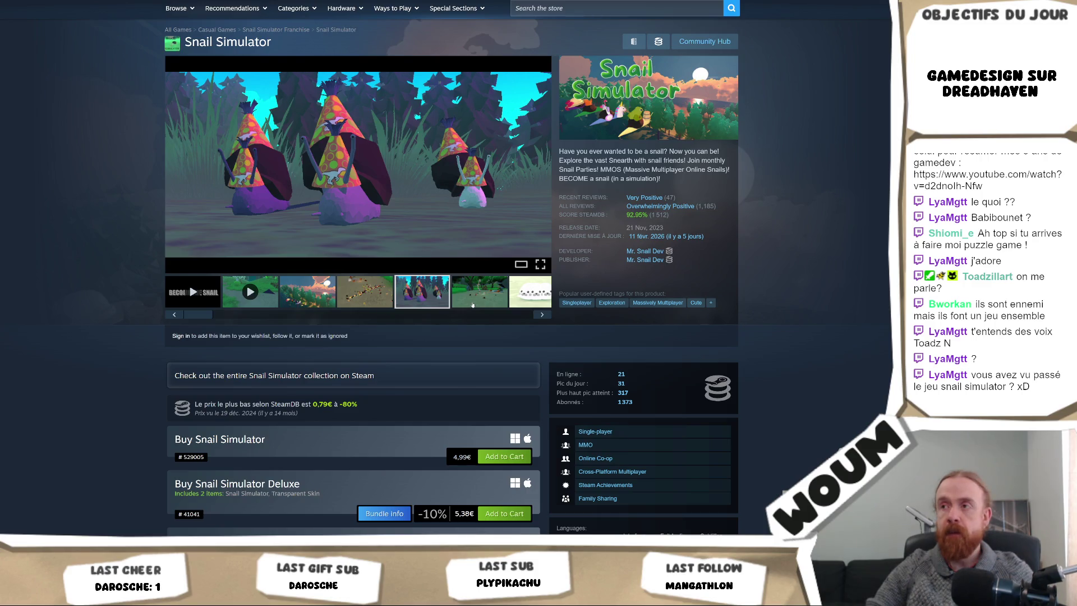
left_click(473, 305)
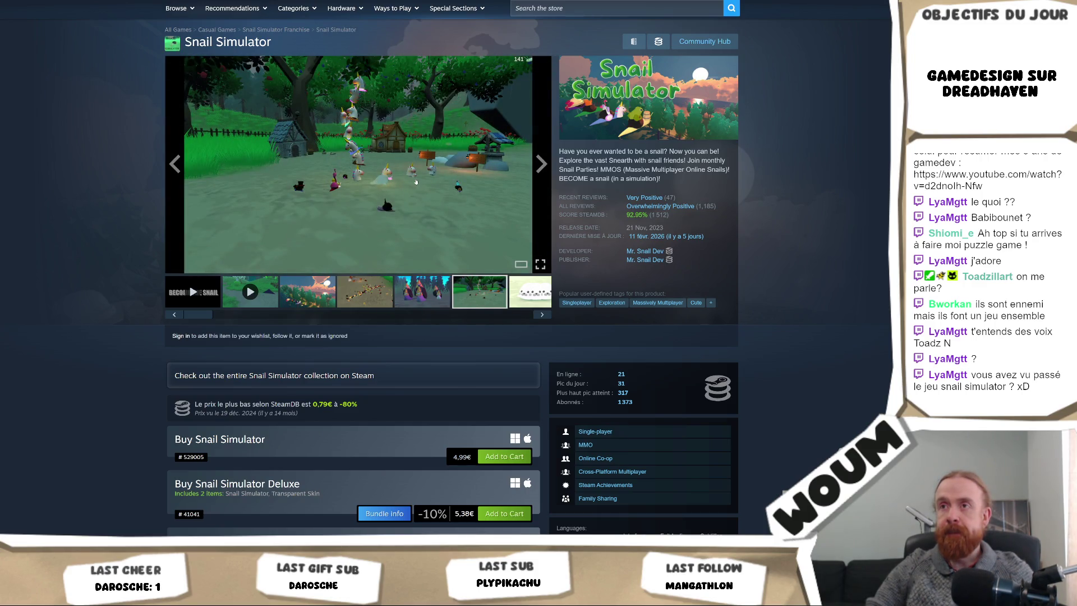
left_click(415, 183)
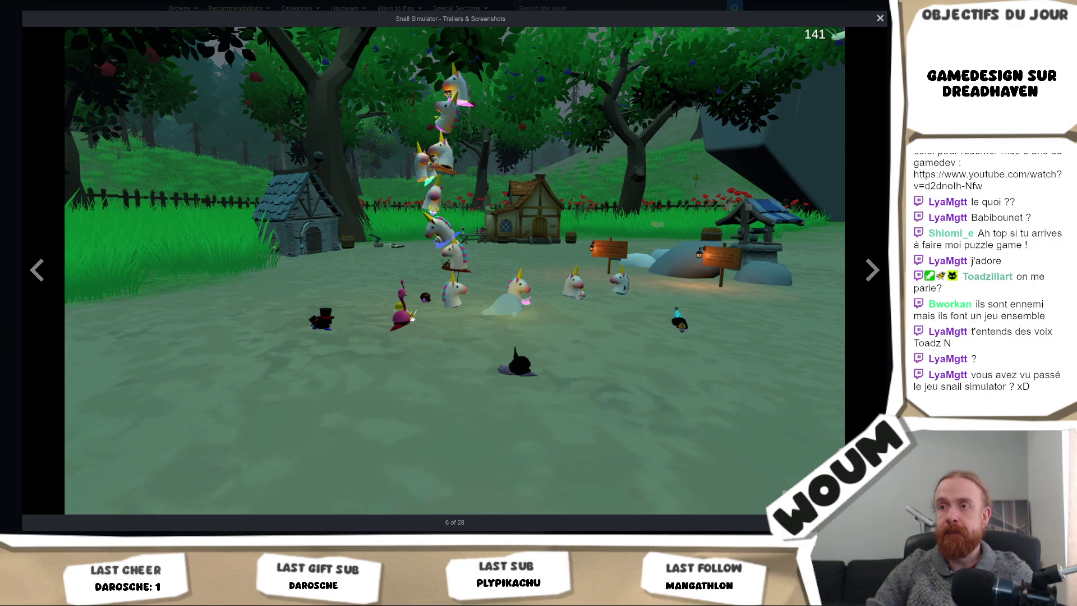
left_click(879, 17)
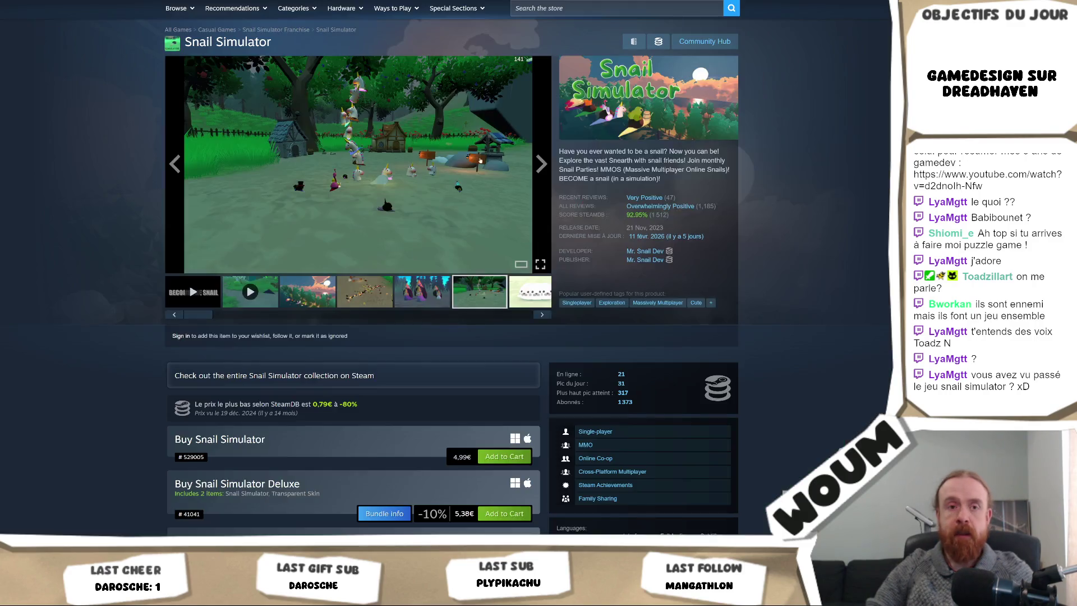
- Pause the opening trailer and open the game's SteamDB page
left_click(250, 292)
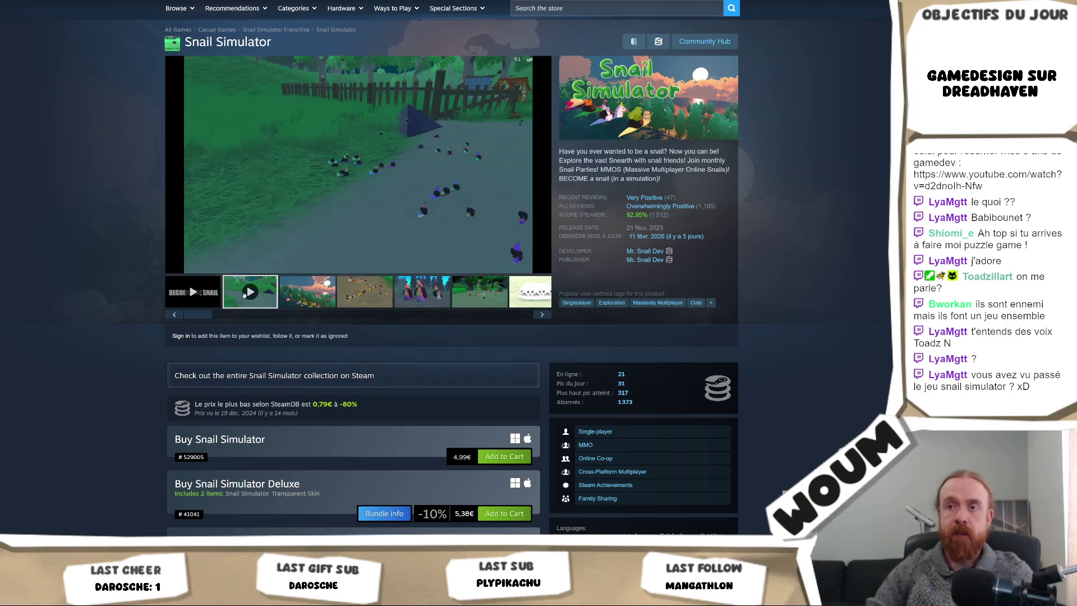
left_click(207, 296)
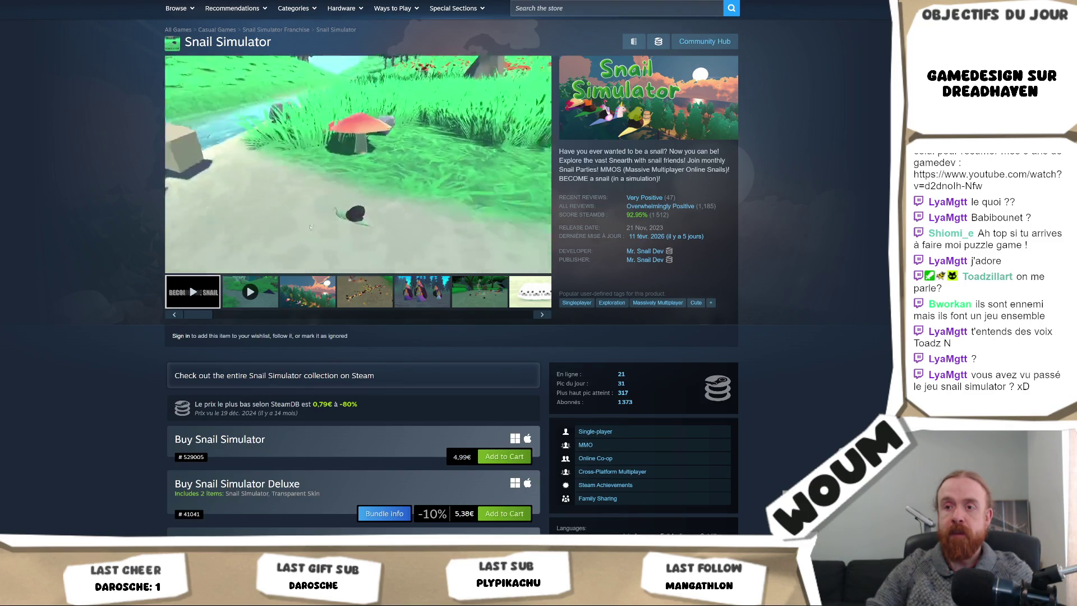
mouse_move(319, 221)
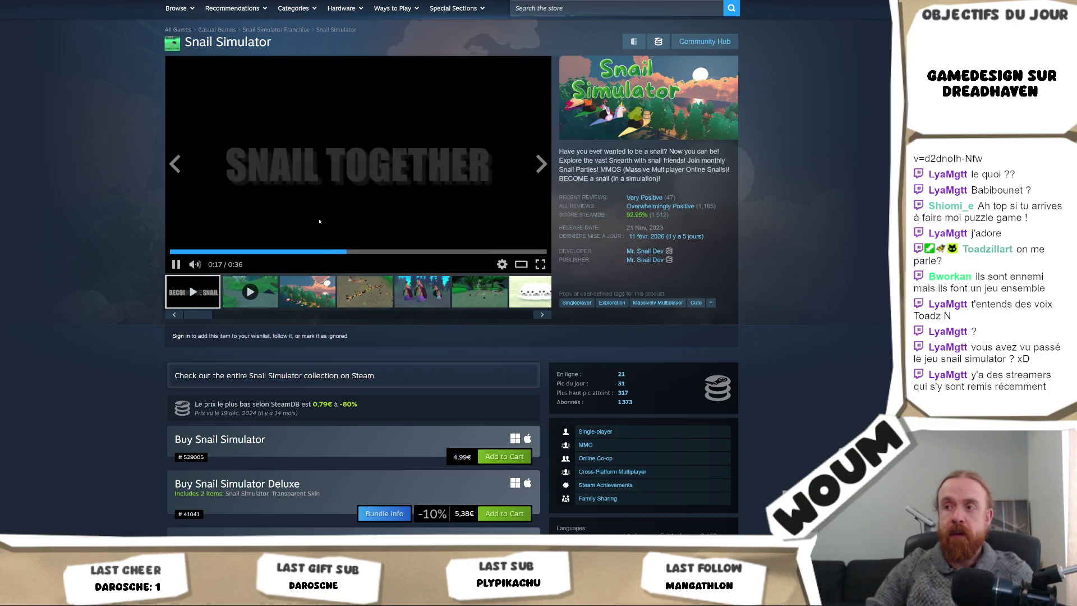
left_click(324, 205)
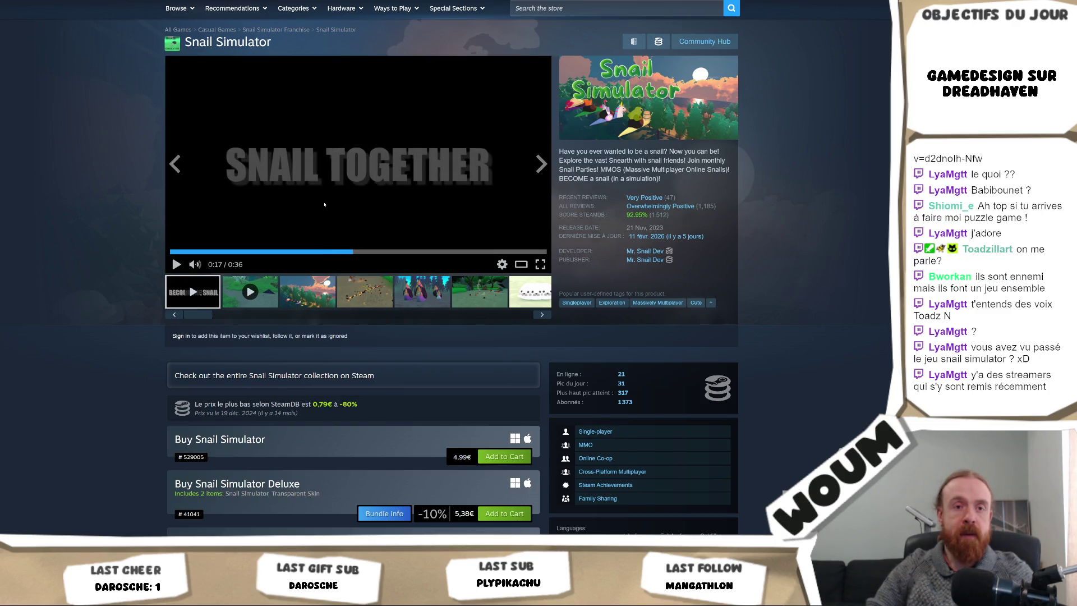
scroll(324, 205, "down", 4)
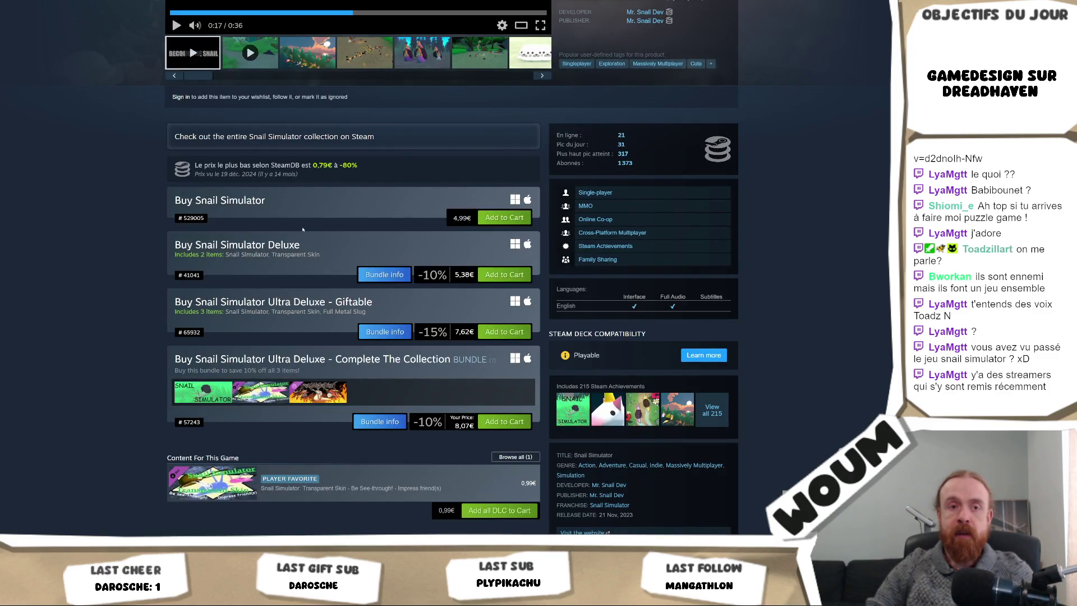
left_click(718, 152)
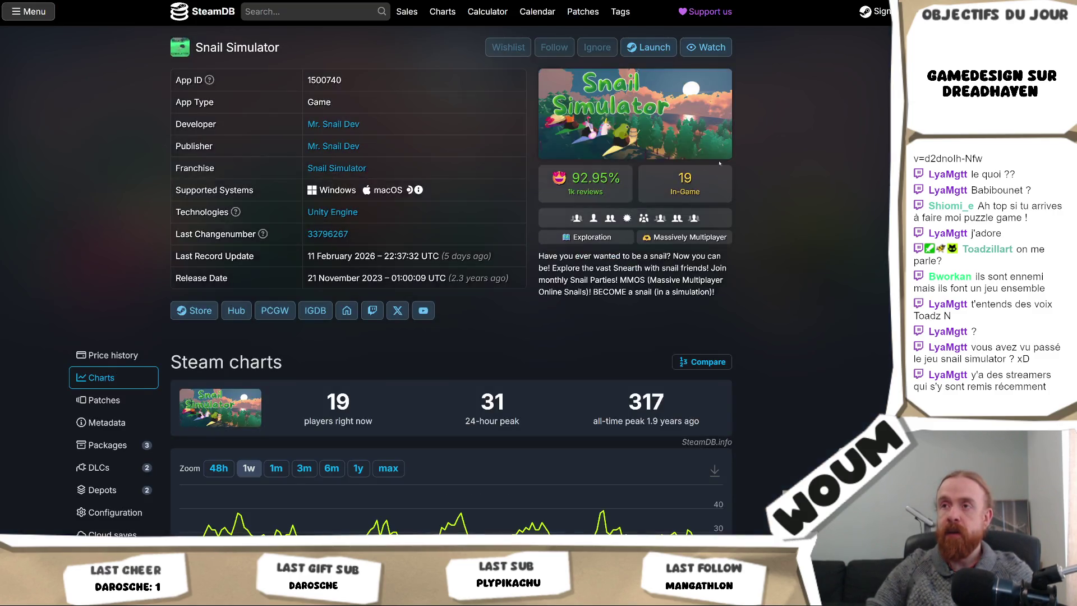
- Review SteamDB's player-count chart for one year and from release to October 2024
scroll(401, 258, "down", 3)
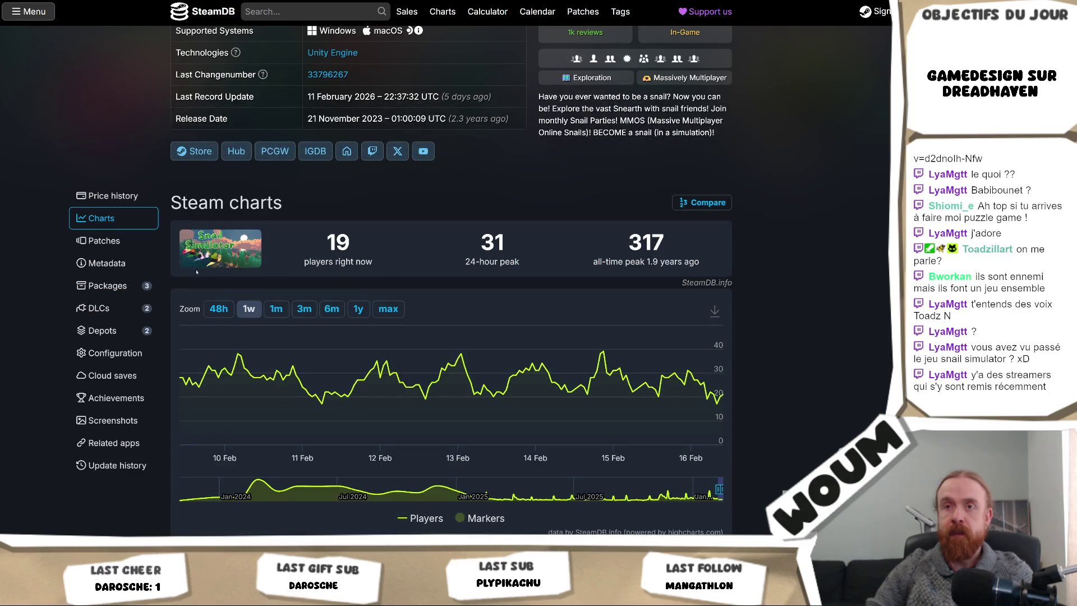
scroll(567, 290, "down", 1)
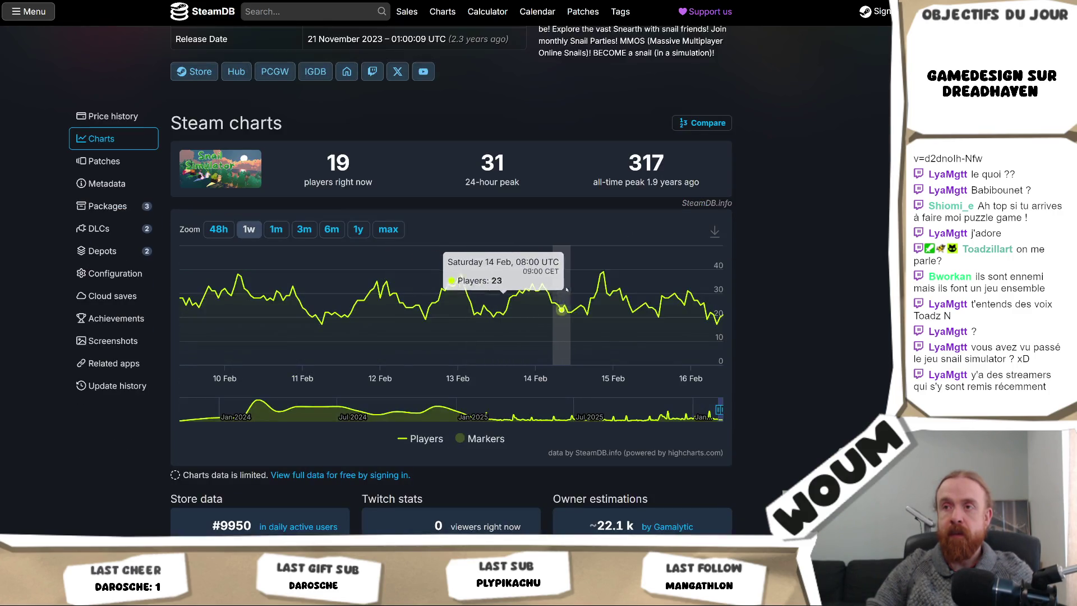
scroll(818, 297, "down", 1)
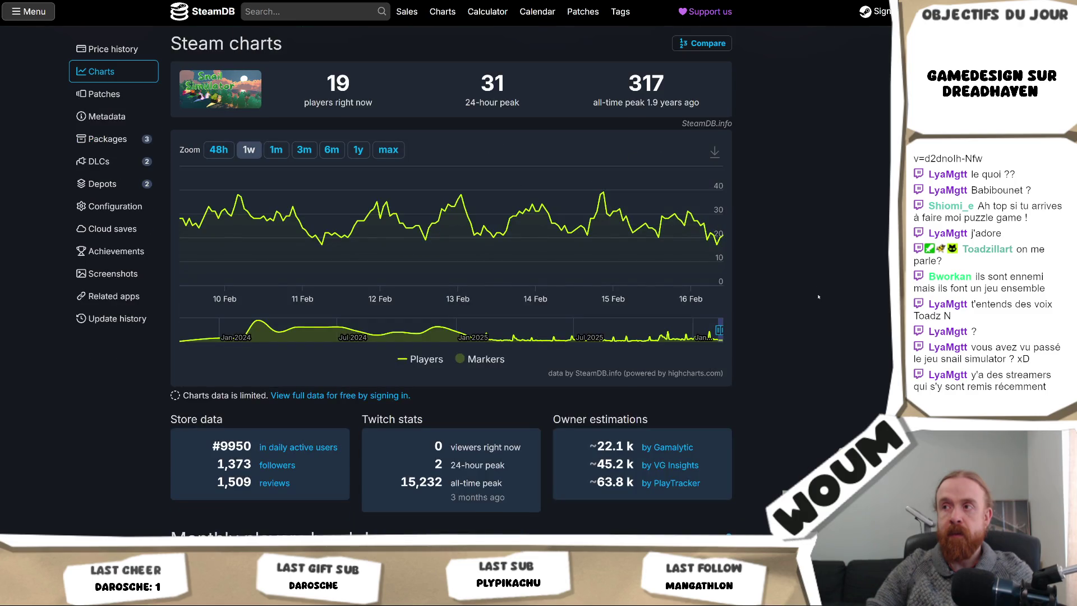
scroll(817, 298, "up", 2)
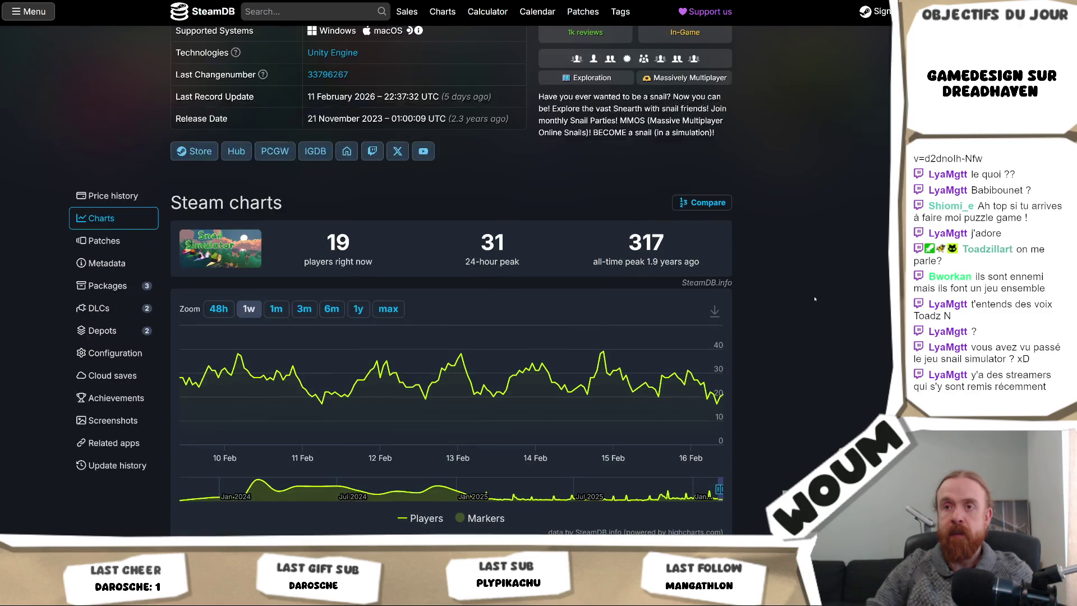
left_click(357, 309)
scroll(596, 458, "down", 1)
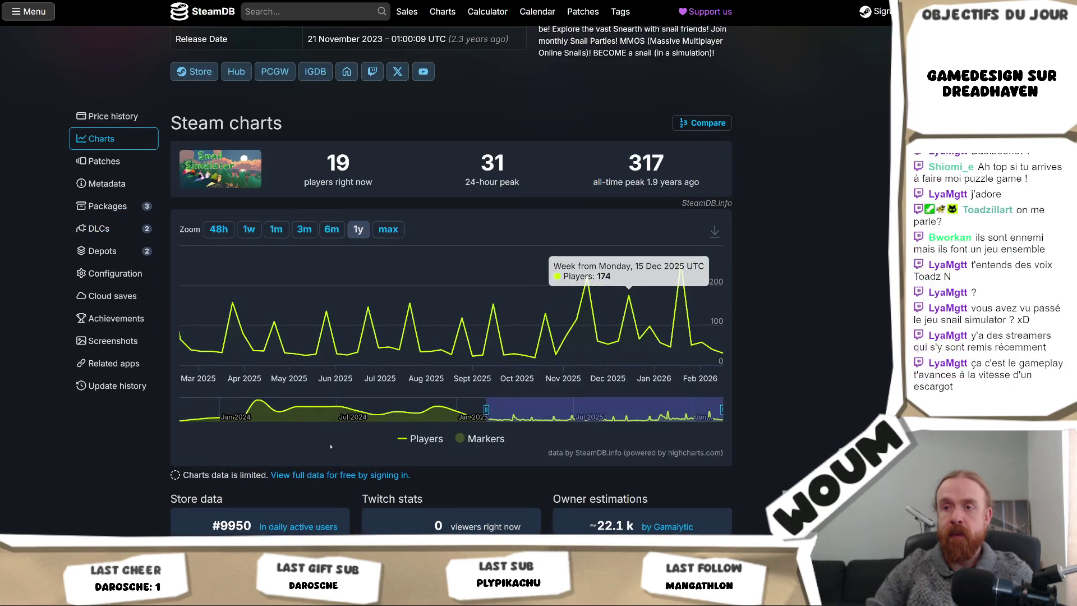
left_click(259, 402)
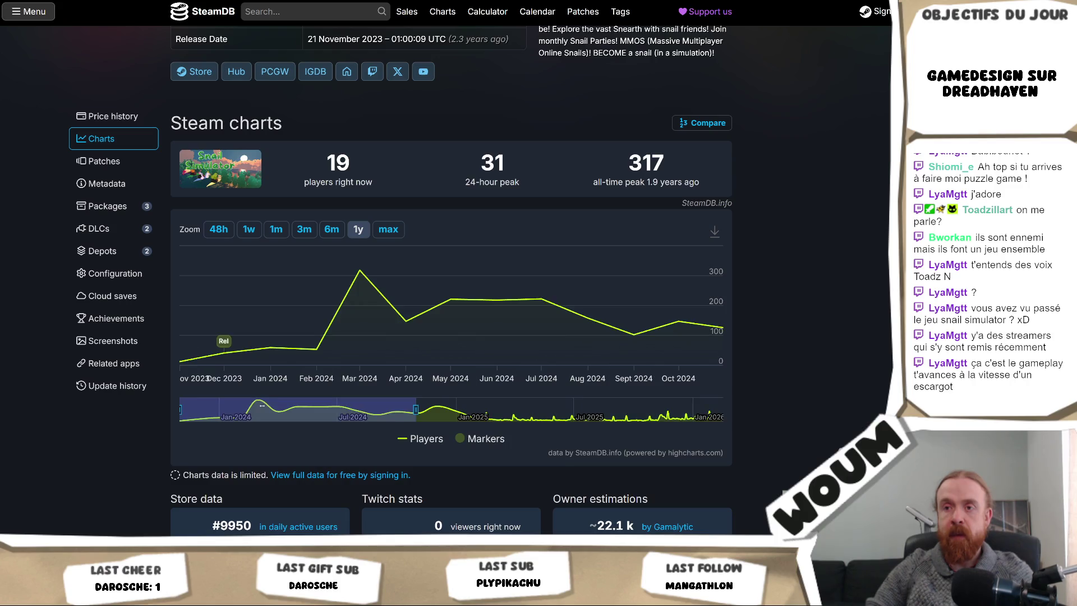
mouse_move(380, 272)
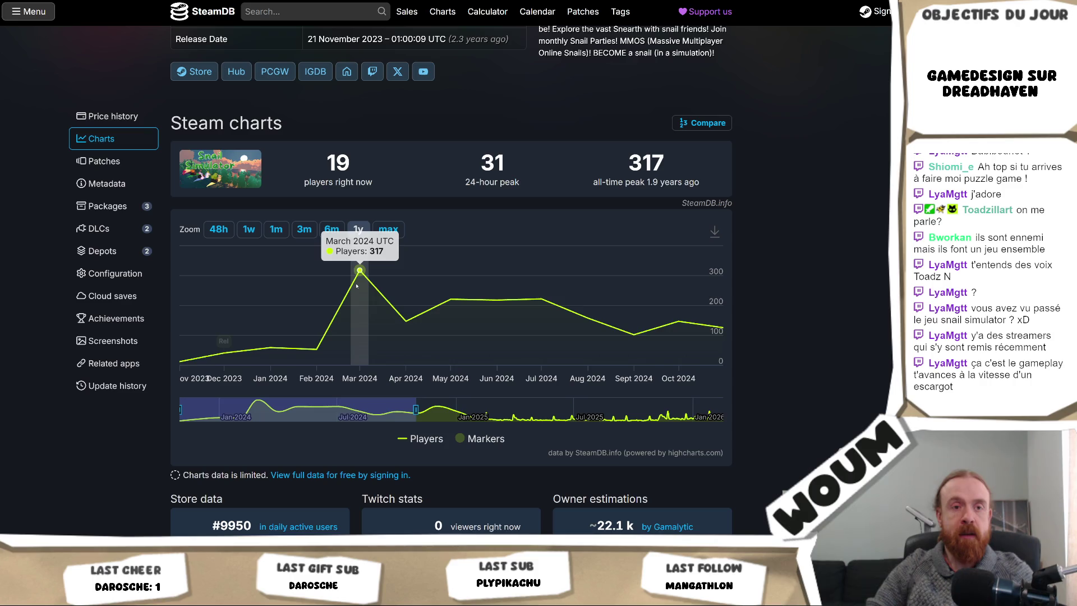
right_click(357, 287)
key("Escape")
scroll(784, 318, "down", 3)
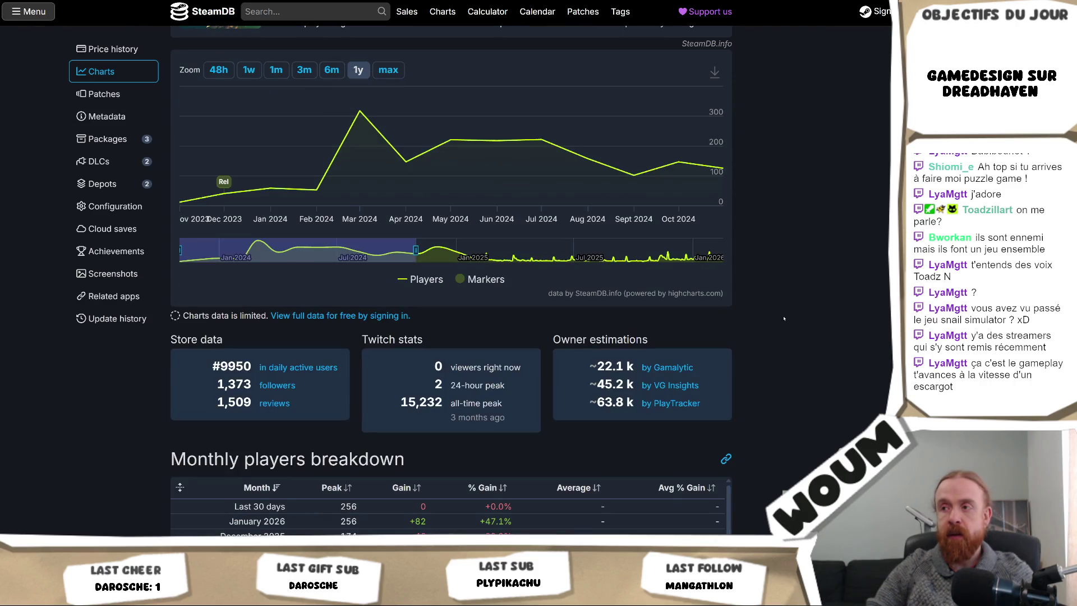
scroll(784, 318, "down", 2)
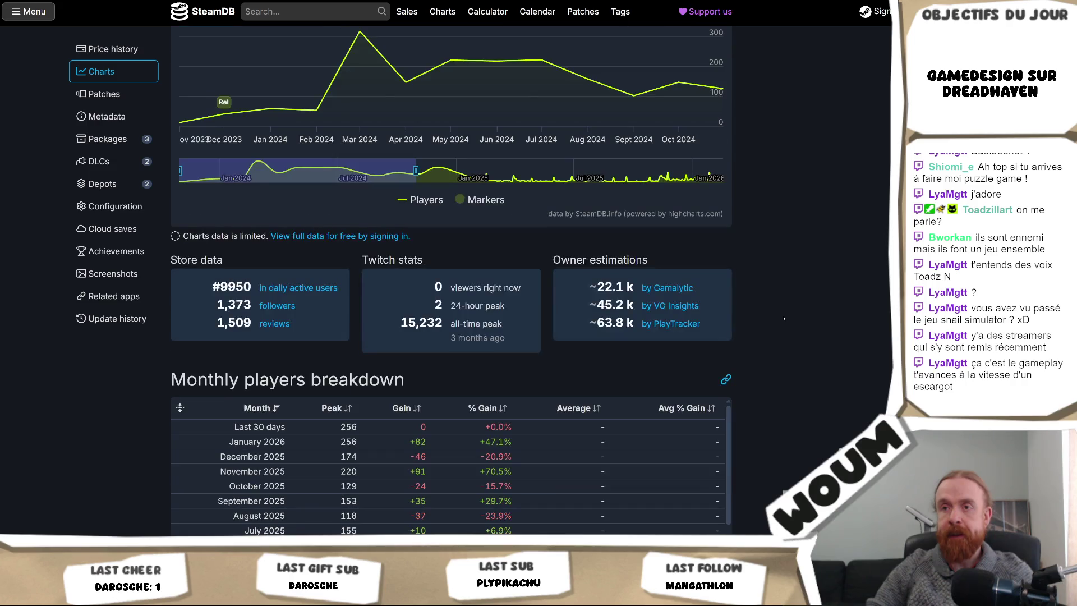
scroll(784, 319, "up", 6)
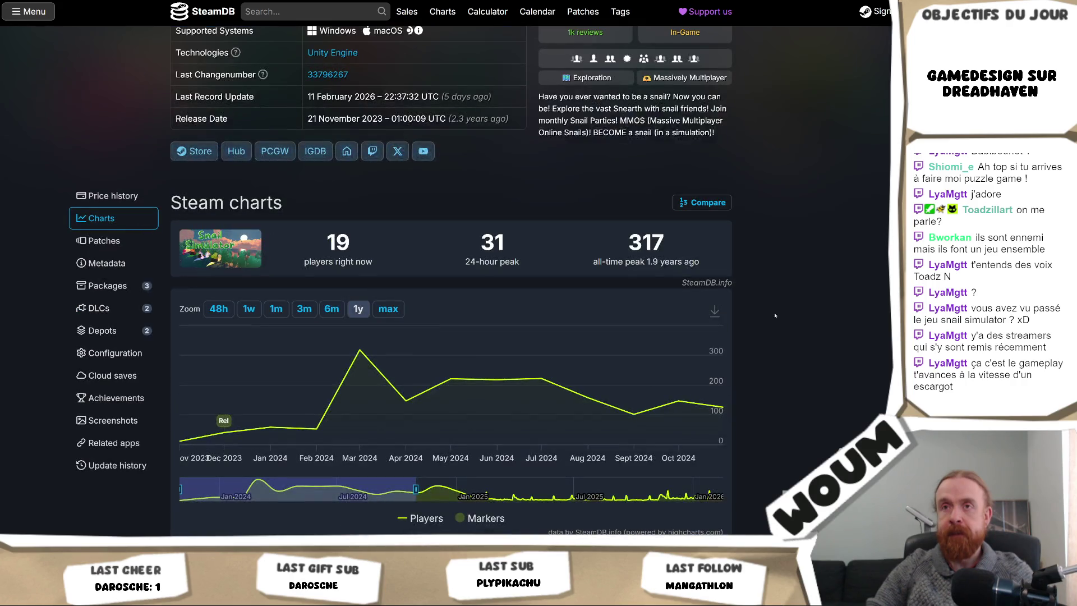
- Review the Steam price history table and EU chart, then go back to the store page
left_click(113, 195)
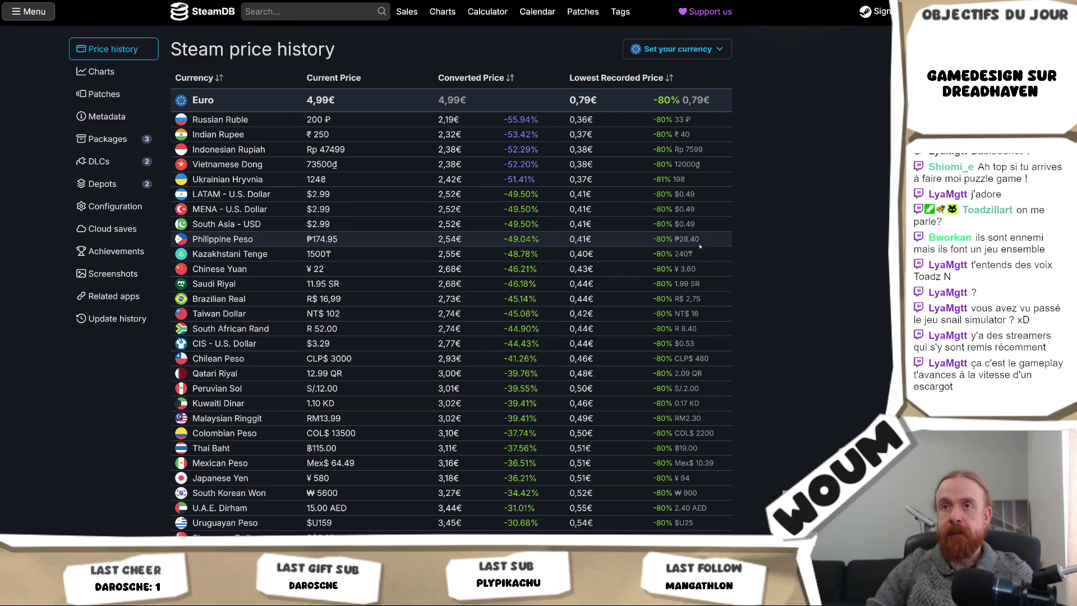
scroll(820, 260, "down", 10)
scroll(820, 260, "up", 3)
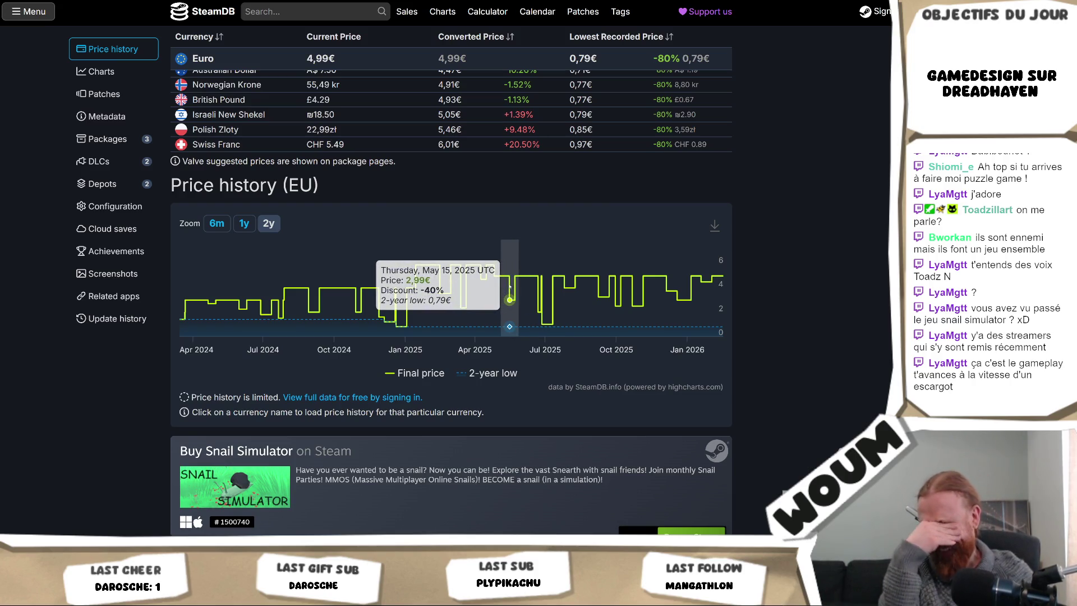
scroll(510, 285, "down", 10)
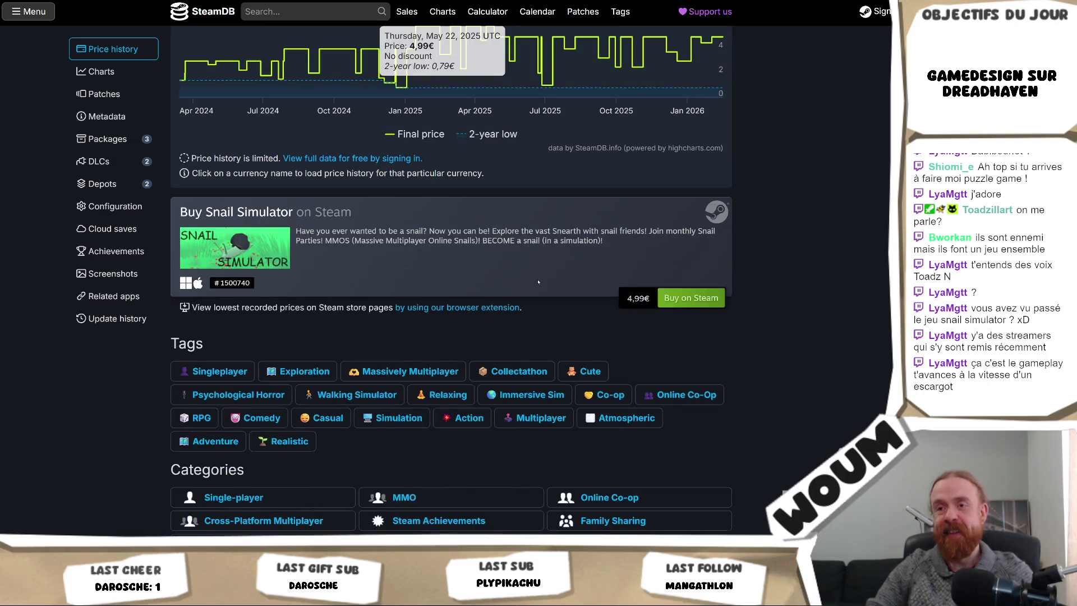
scroll(538, 283, "up", 12)
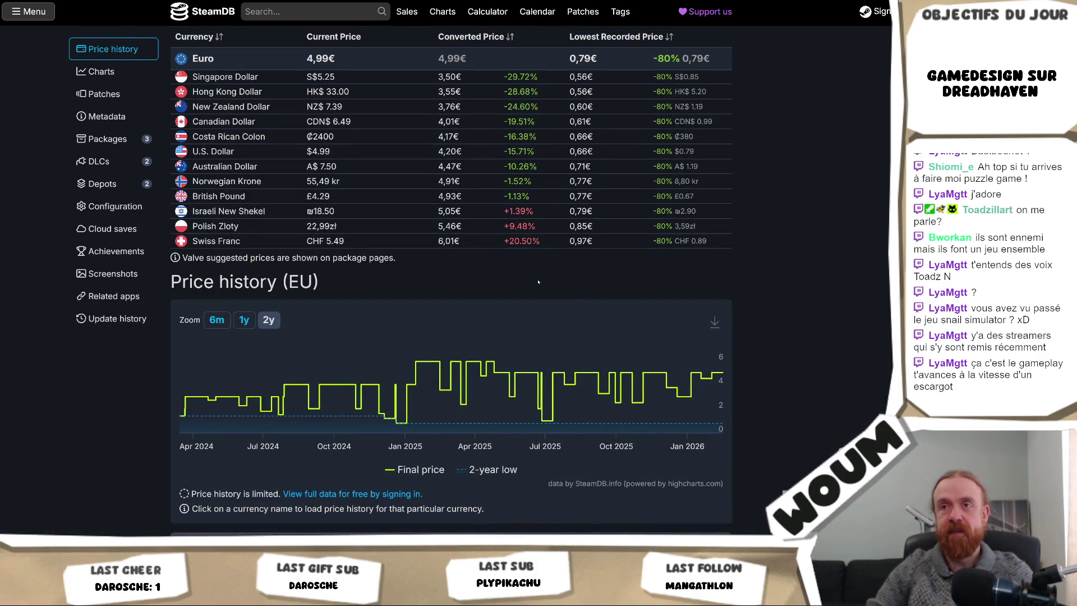
scroll(538, 282, "up", 15)
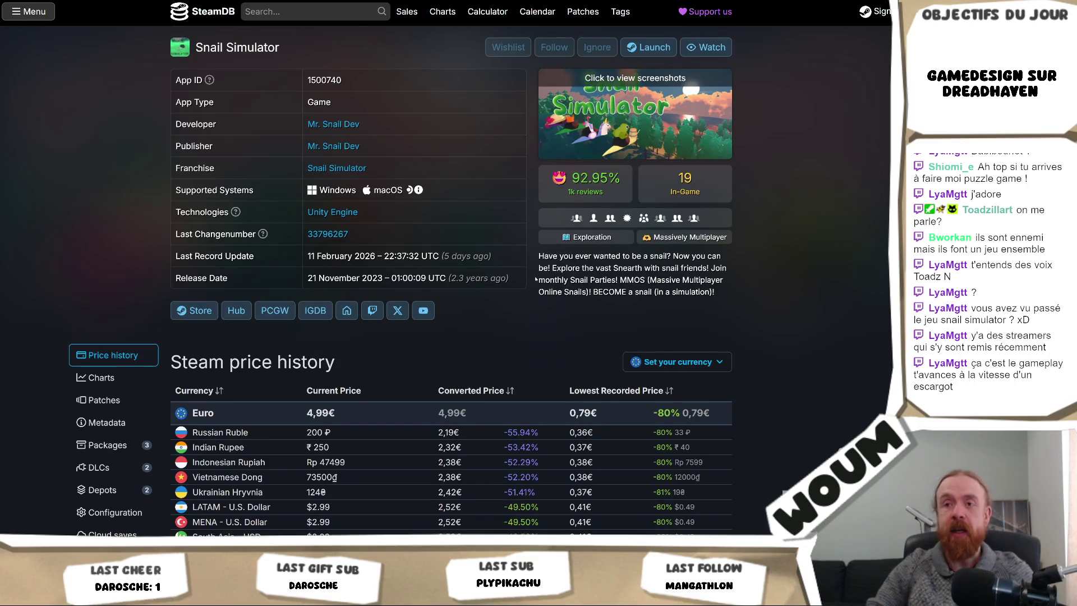
key("alt+Left")
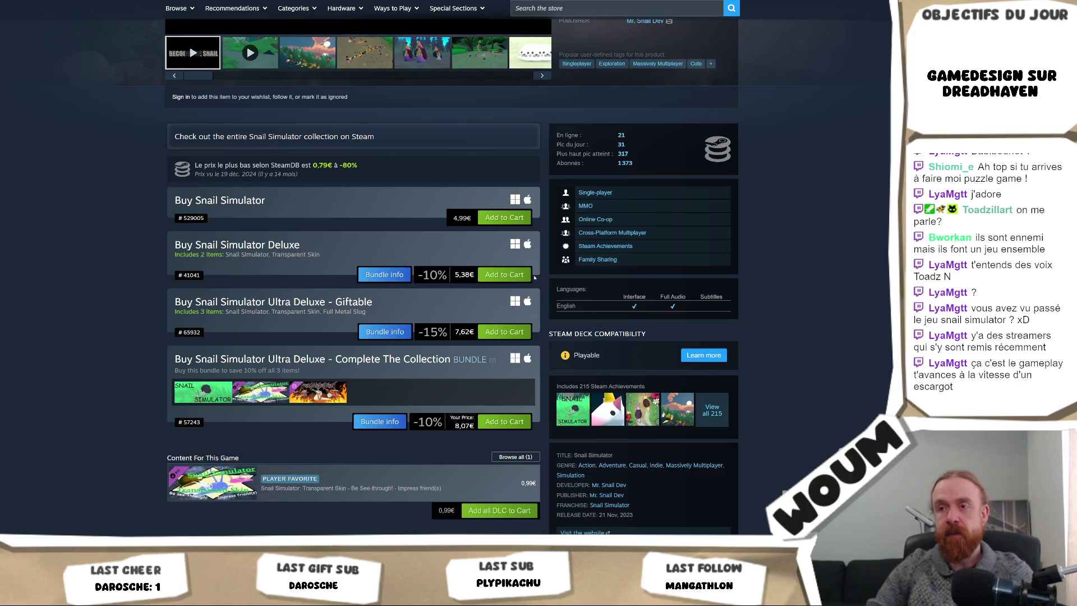
- Expand Snail Simulator's full store description, then return to the Codecks window
scroll(535, 277, "down", 5)
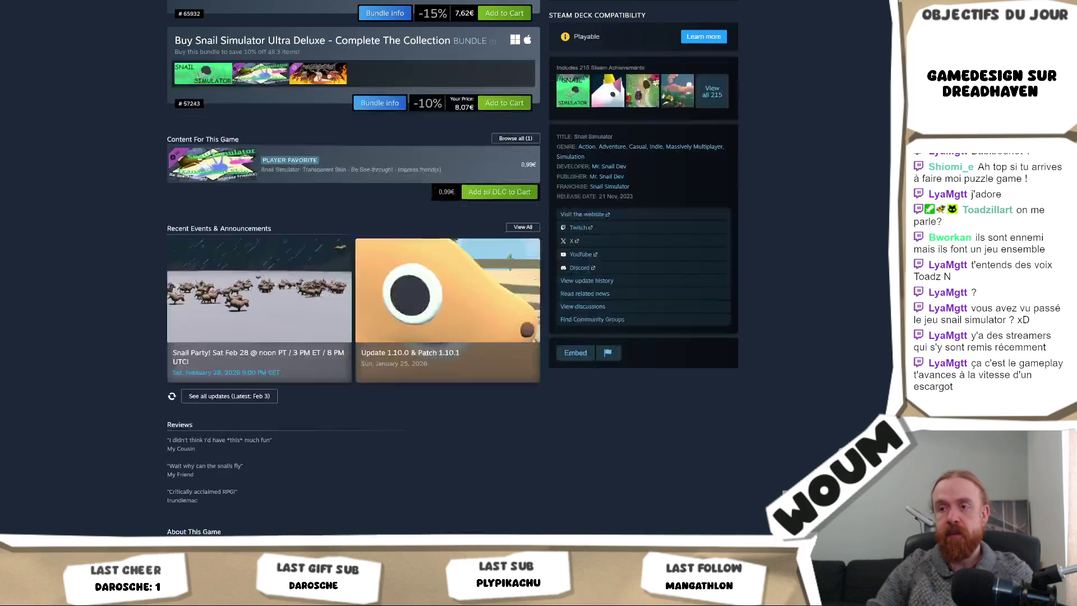
scroll(534, 278, "down", 3)
scroll(535, 278, "down", 4)
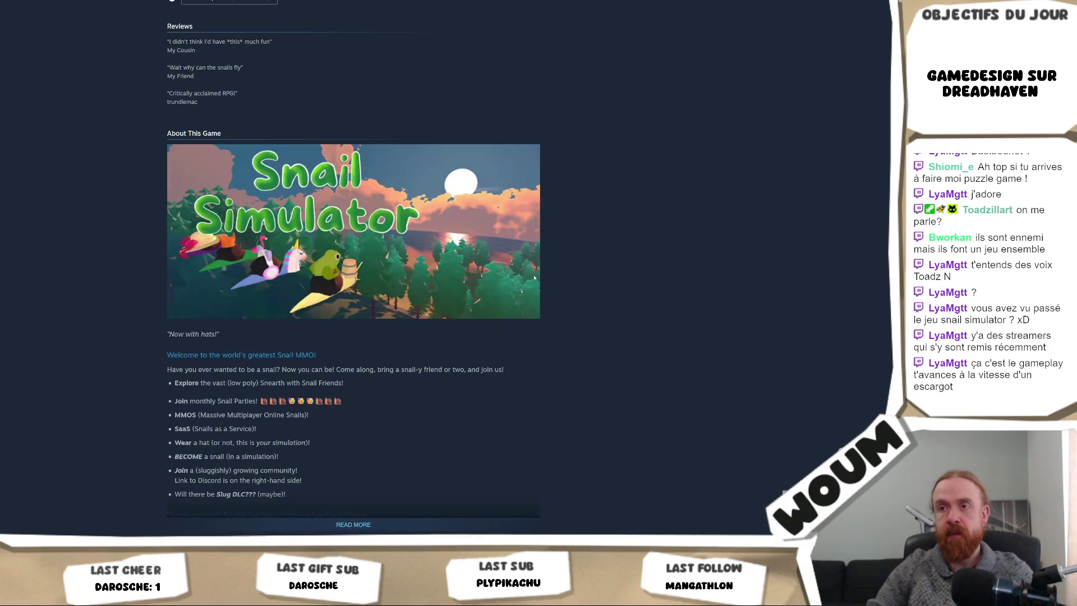
scroll(535, 277, "up", 15)
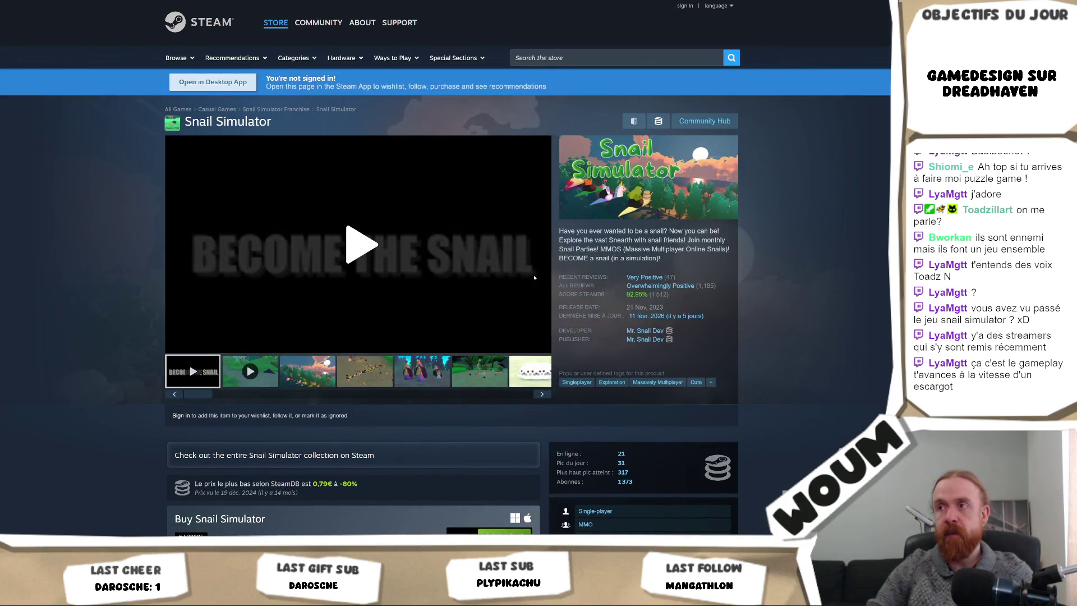
mouse_move(536, 252)
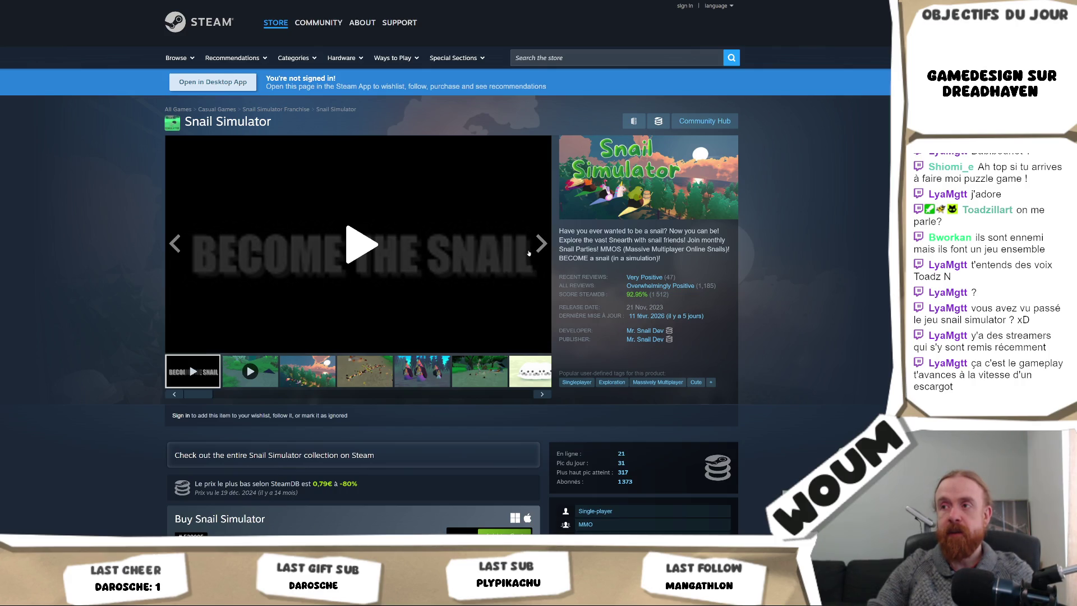
scroll(481, 273, "down", 15)
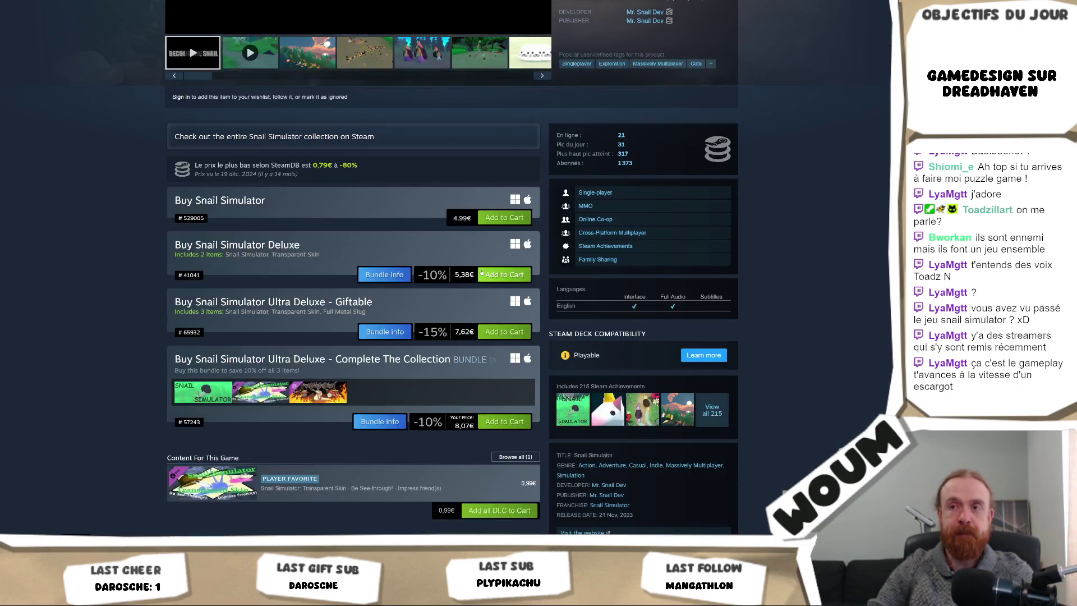
scroll(489, 264, "up", 3)
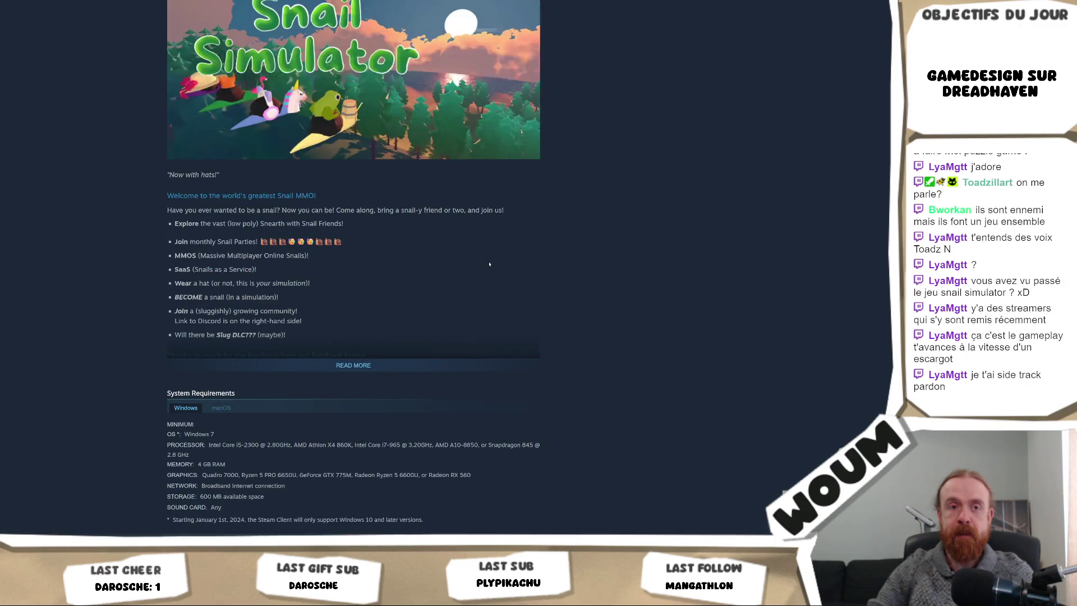
left_click(353, 445)
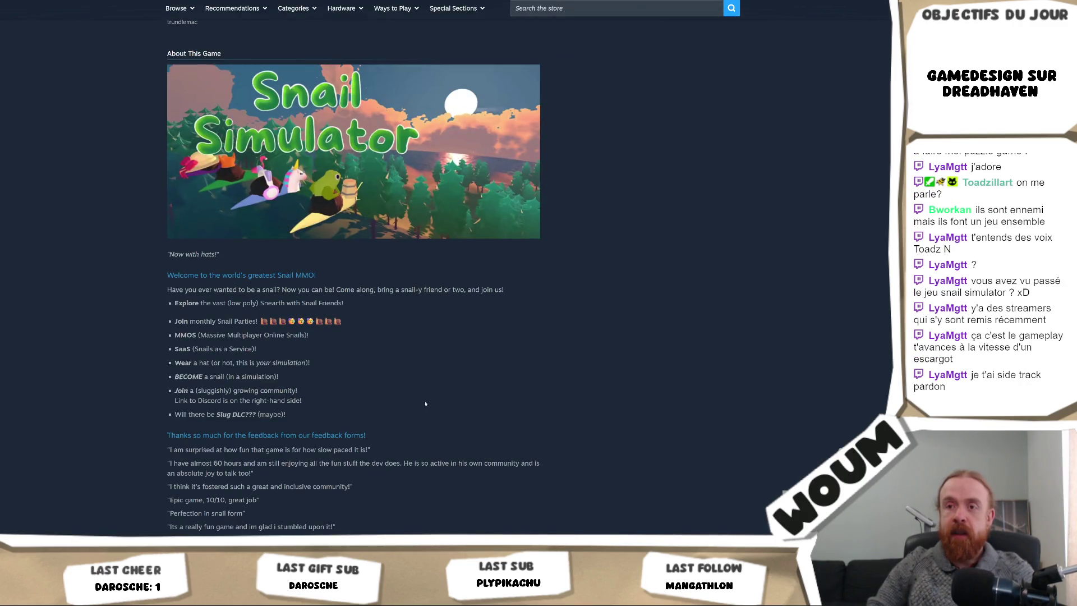
scroll(790, 137, "down", 4)
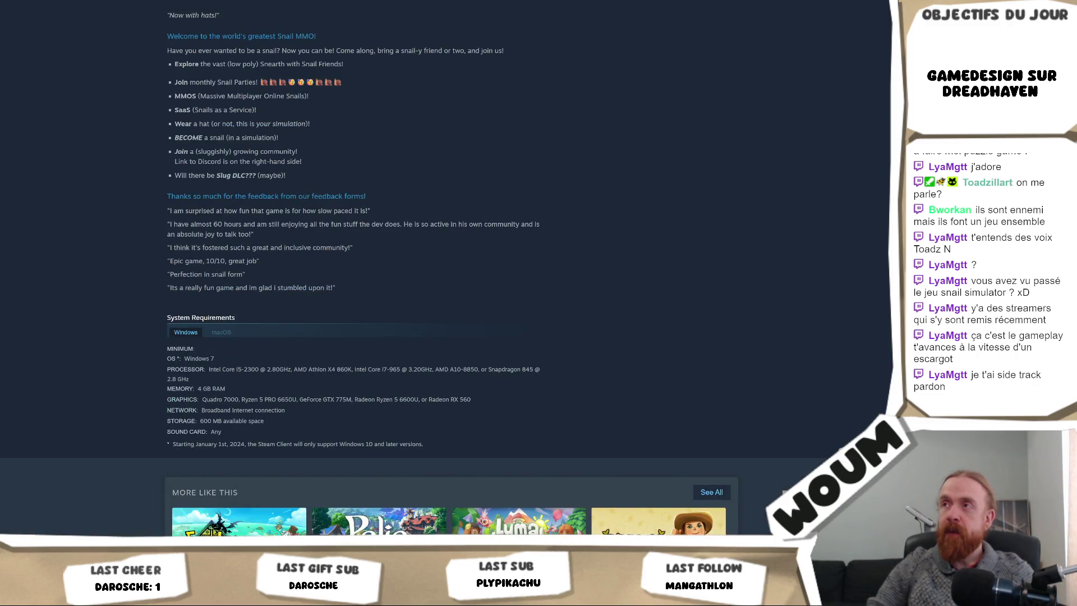
key("alt+Tab")
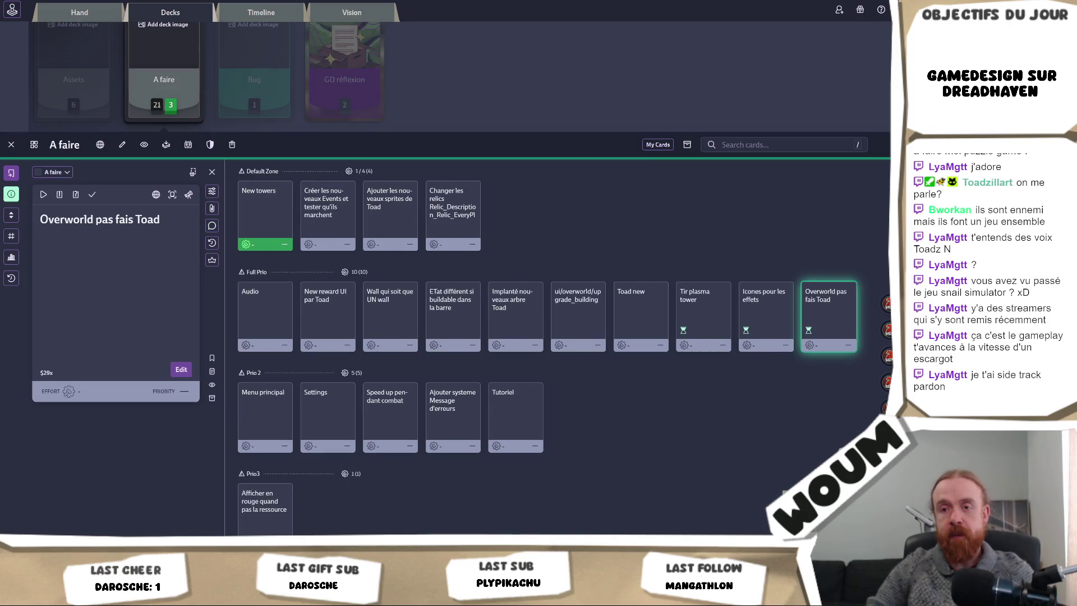
- Back in Unity, reveal four discoverable tiles near the center of the map as forest
key("alt+Tab")
left_click(325, 197)
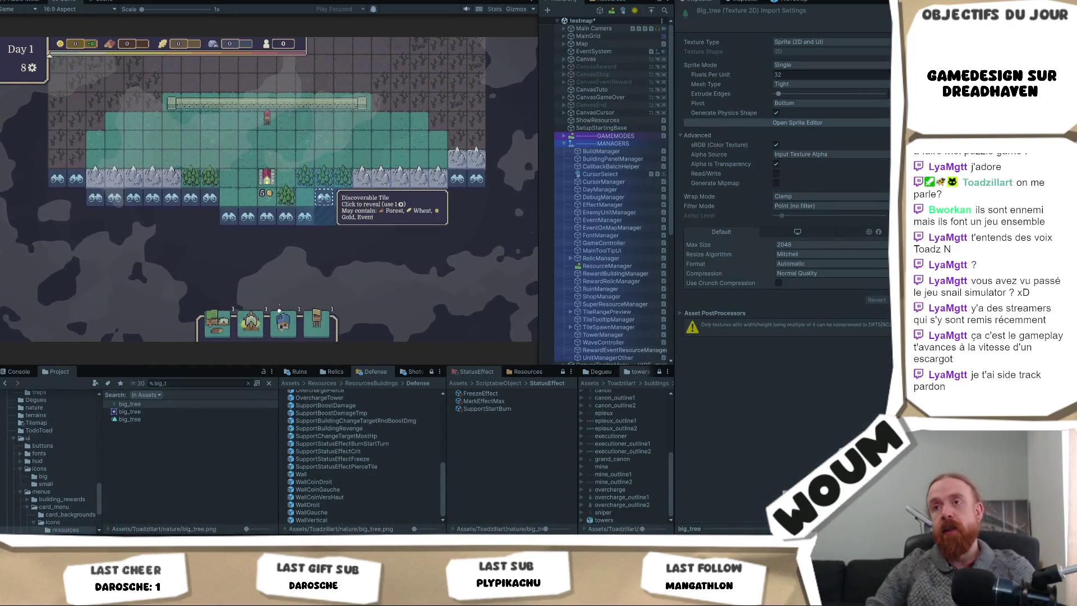
left_click(344, 216)
left_click(362, 221)
left_click(400, 238)
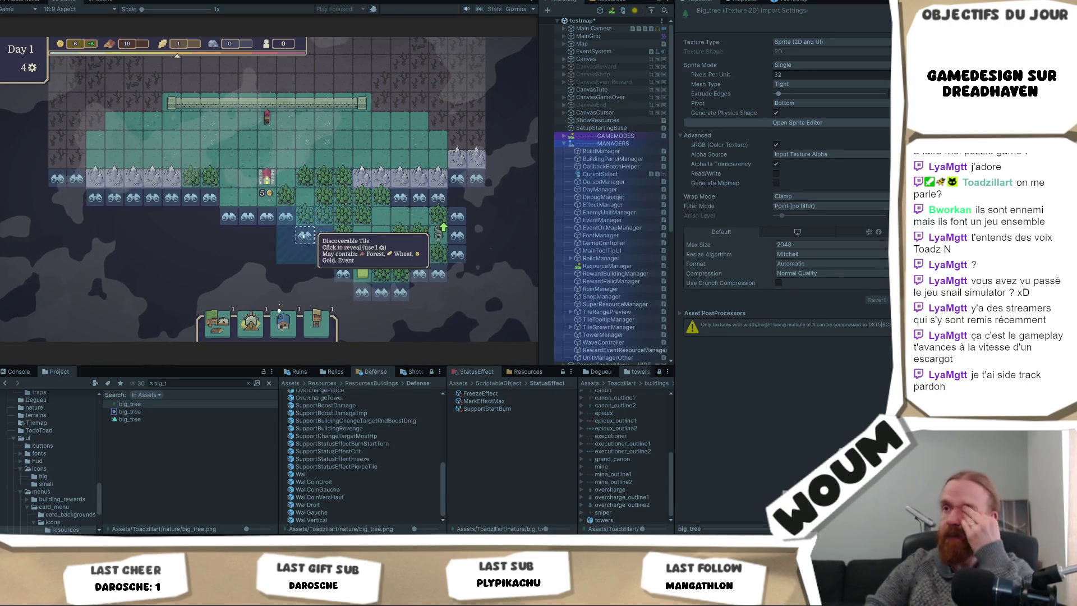
- Reveal the discoverable areas at the bottom until the Gypsy Caravan event appears
left_click(305, 236)
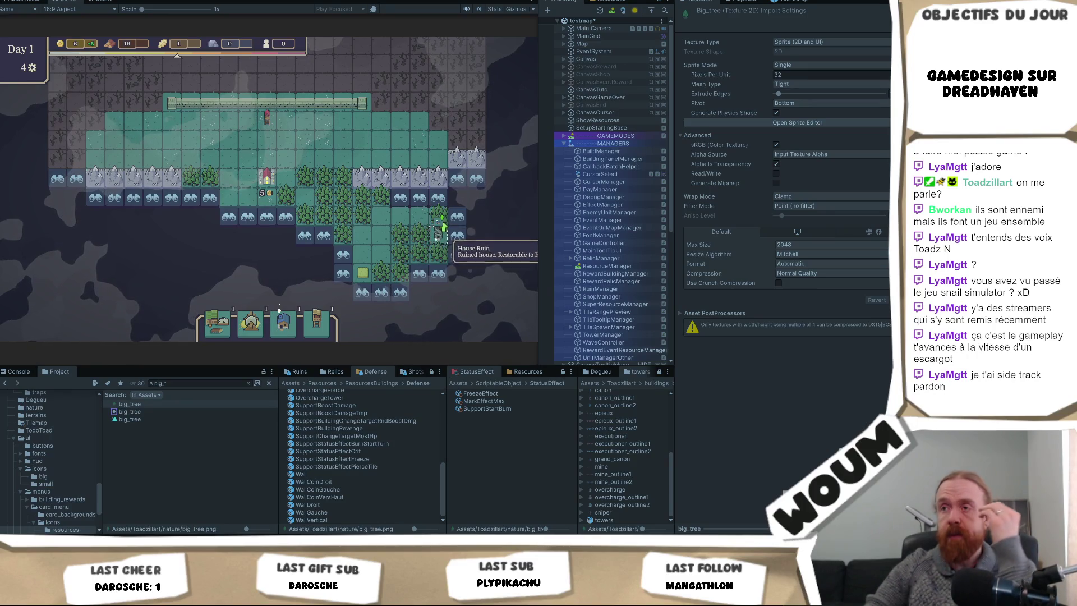
left_click(438, 273)
left_click(381, 292)
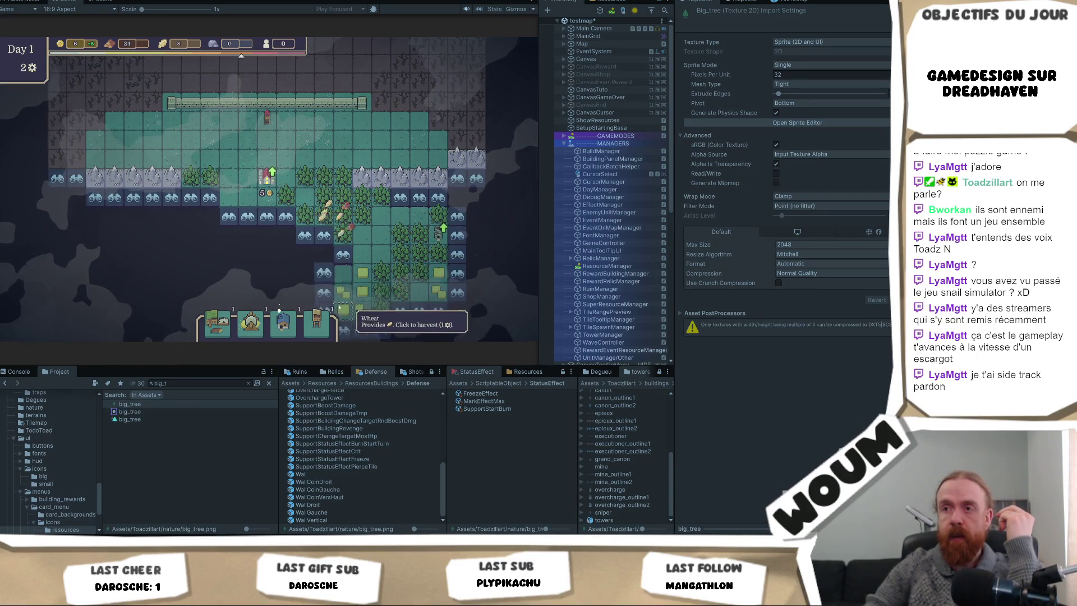
left_click(343, 276)
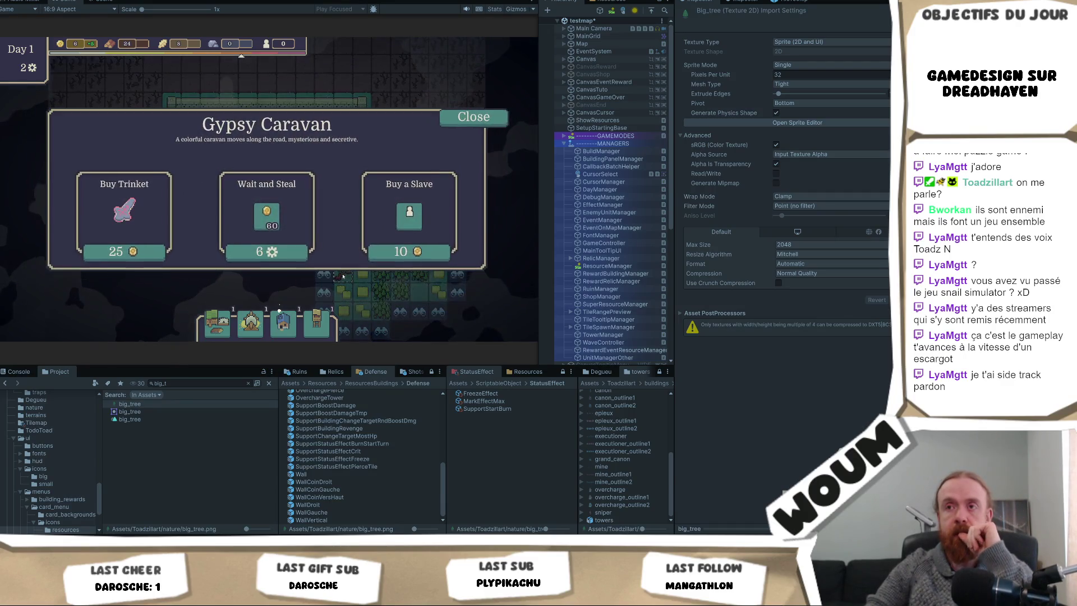
- Maximize the Game panel so the Gypsy Caravan offers fill the editor
mouse_move(122, 209)
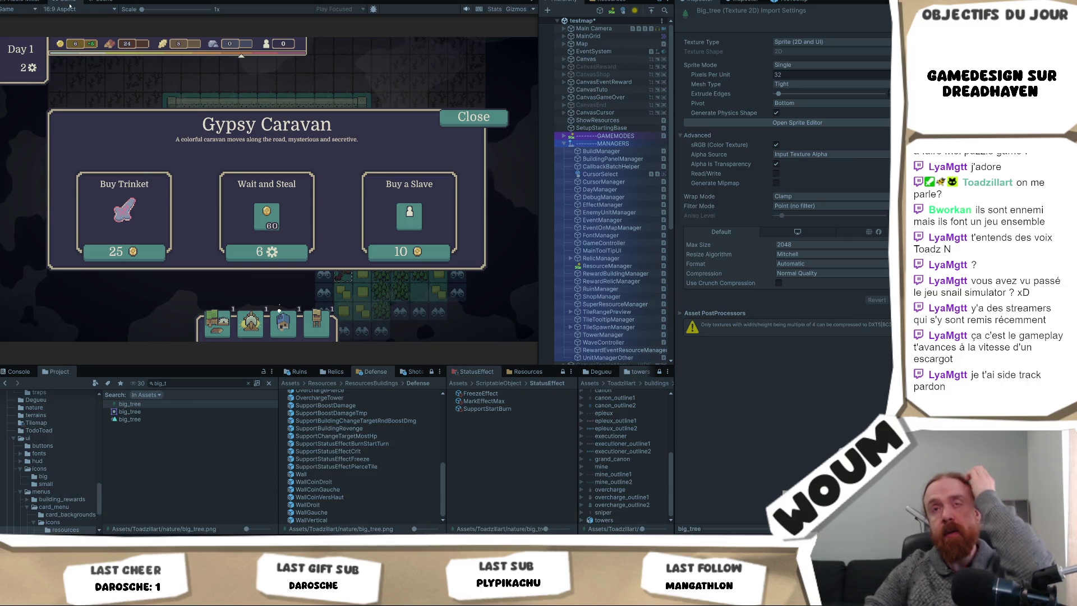
right_click(103, 7)
left_click(107, 30)
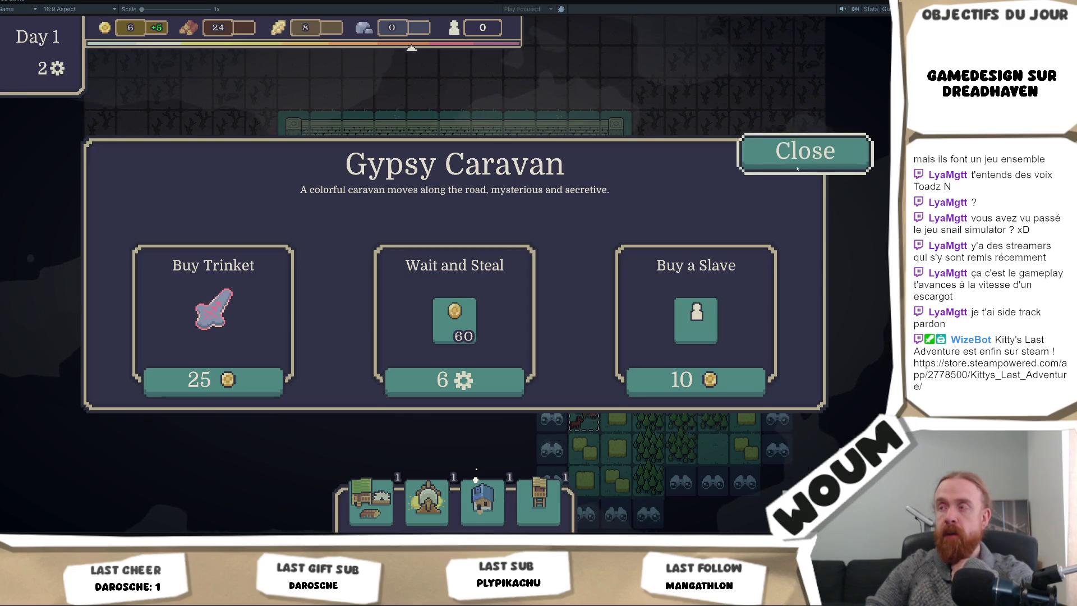
- Dismiss the Gypsy Caravan and add 200 of every resource with the R cheat key
left_click(805, 152)
key("r")
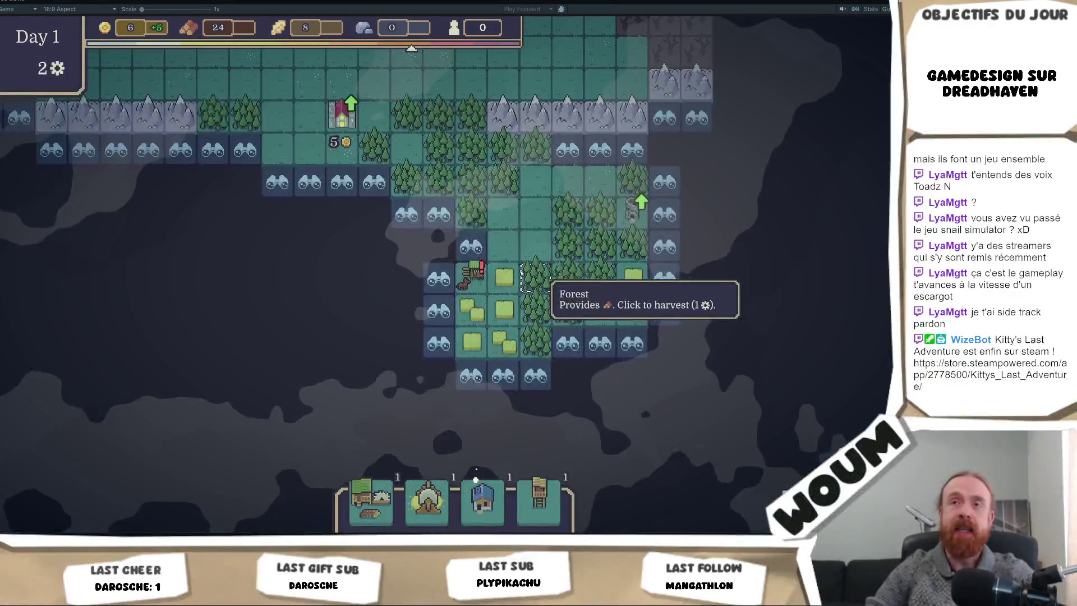
key("r")
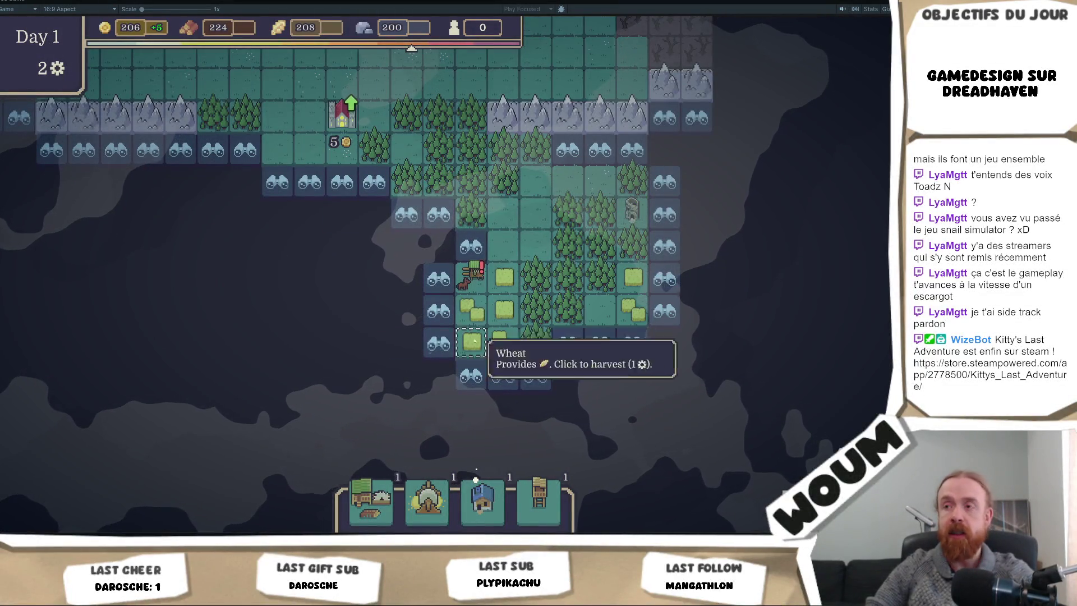
- Reveal a tile, buy the caravan's trinket, and place the Wind Mill and a forest building
left_click(456, 274)
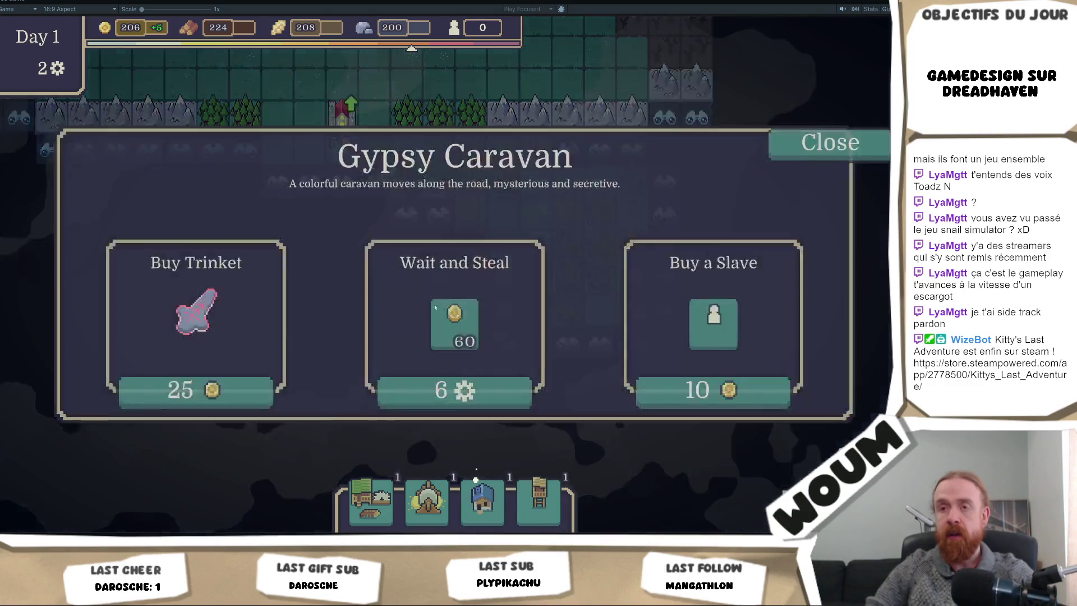
left_click(242, 395)
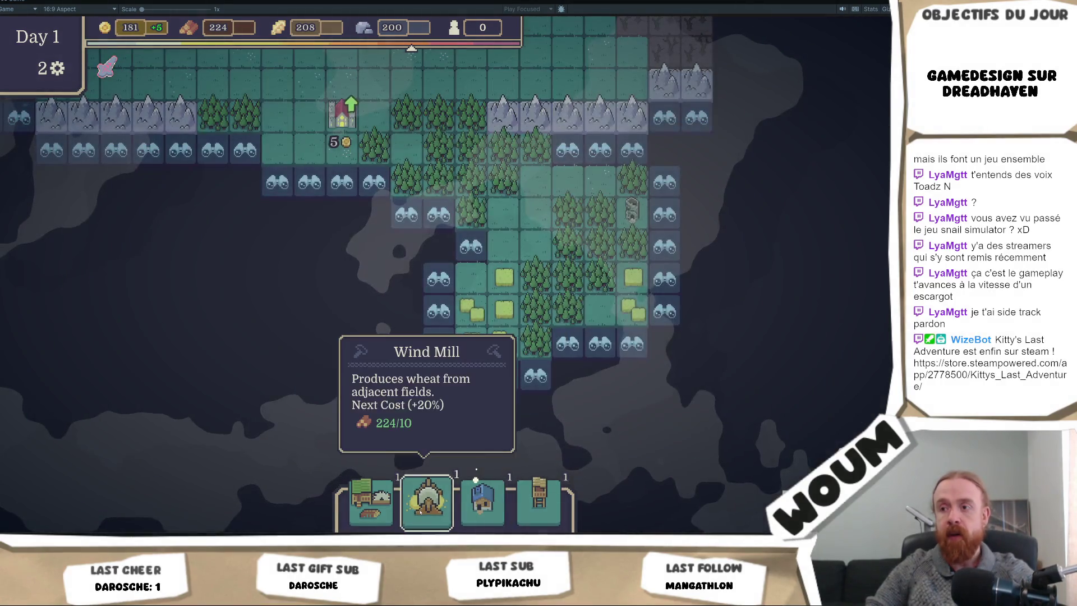
left_click(470, 357)
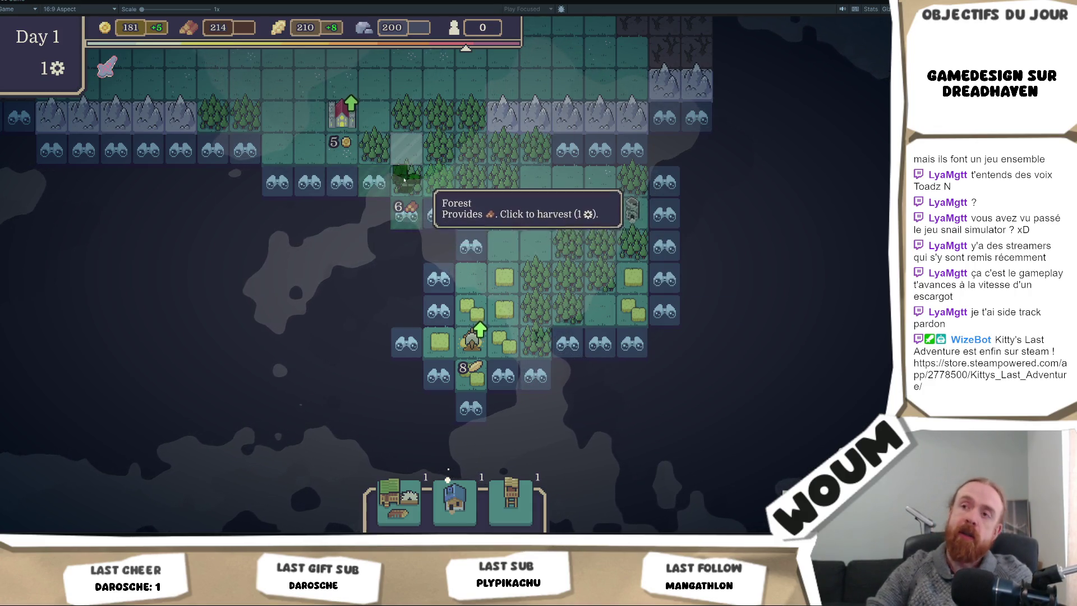
scroll(417, 182, "up", 3)
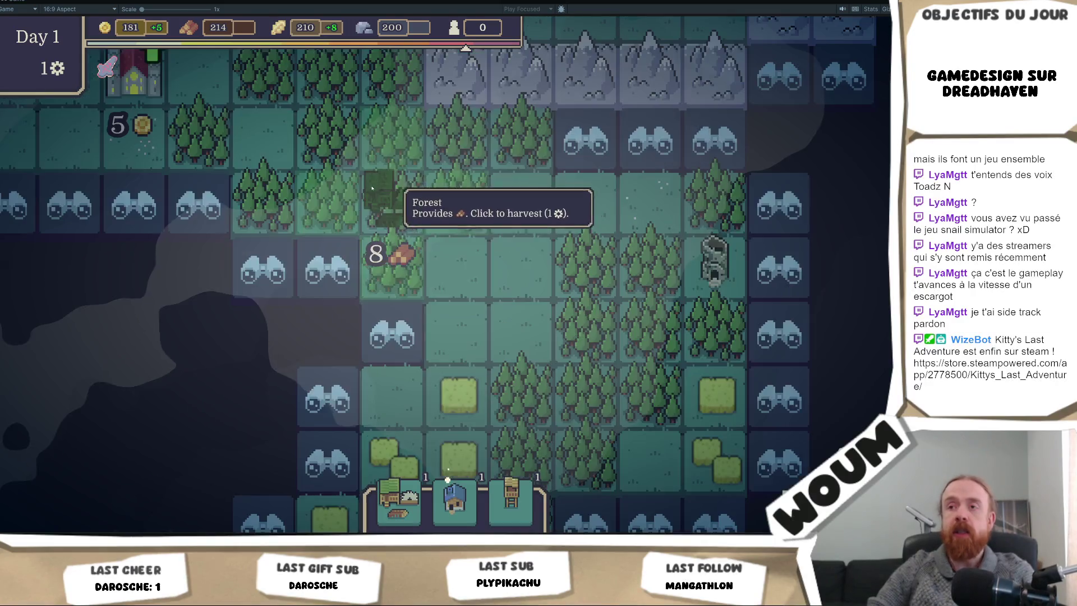
left_click(276, 199)
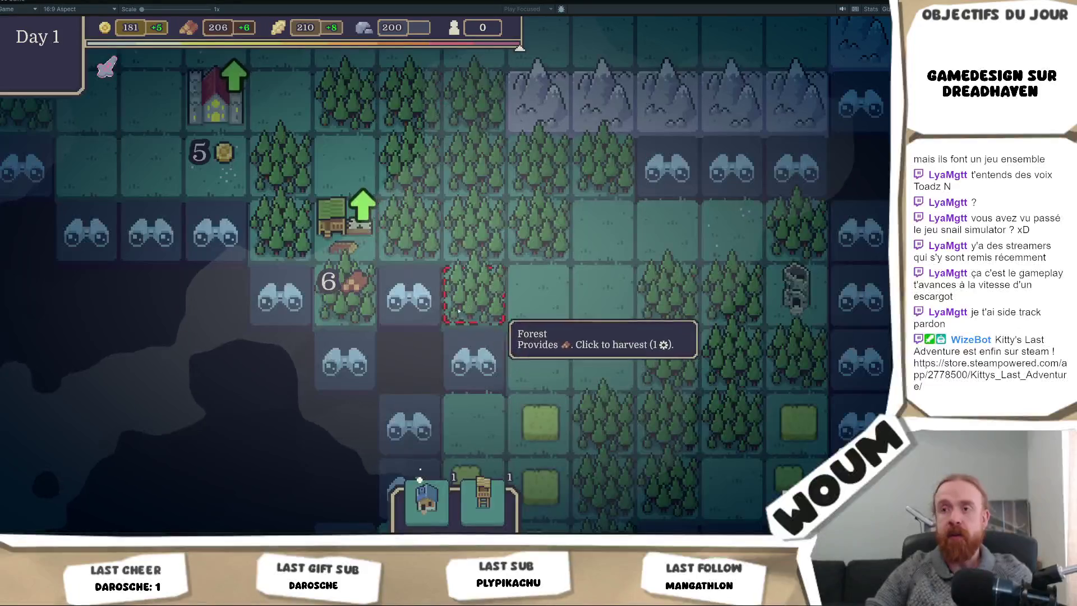
scroll(339, 293, "down", 3)
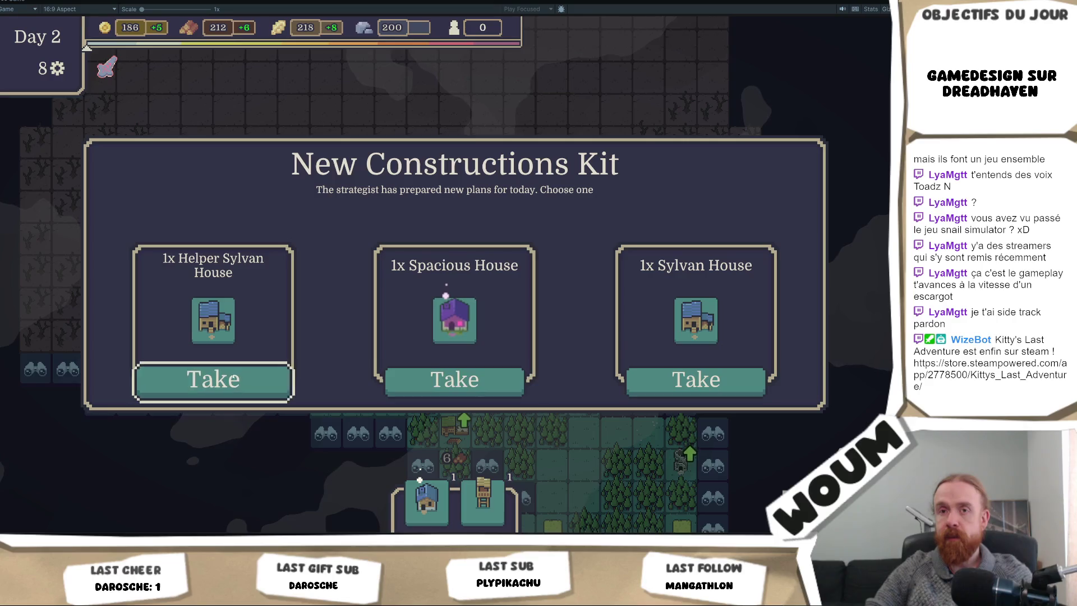
- Place the Helper Sylvan House on the Grand Oak tile and reveal tiles beside the forest
left_click(208, 380)
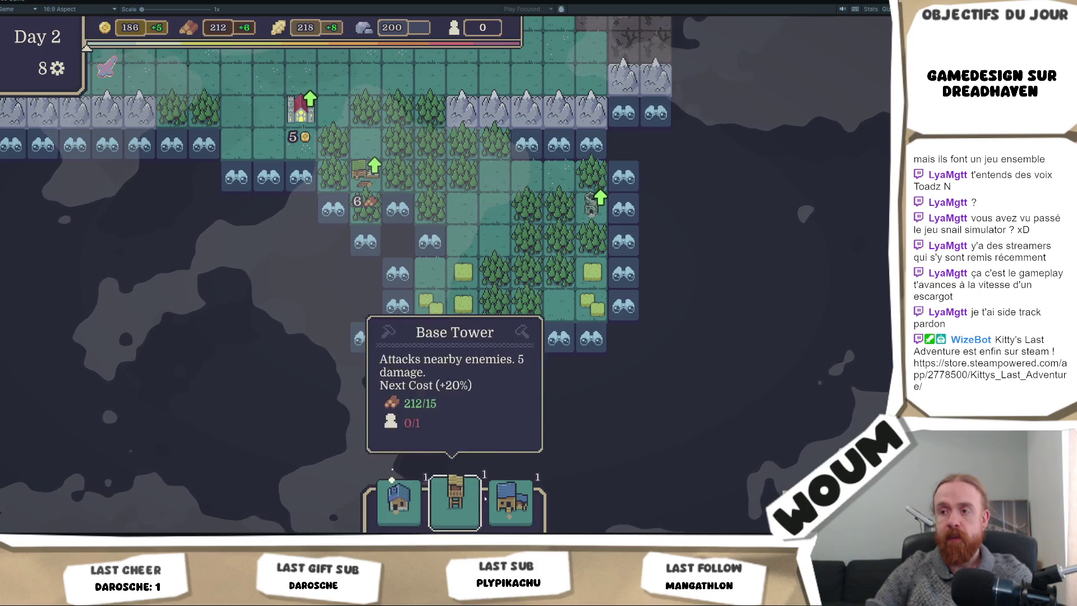
left_click(560, 308)
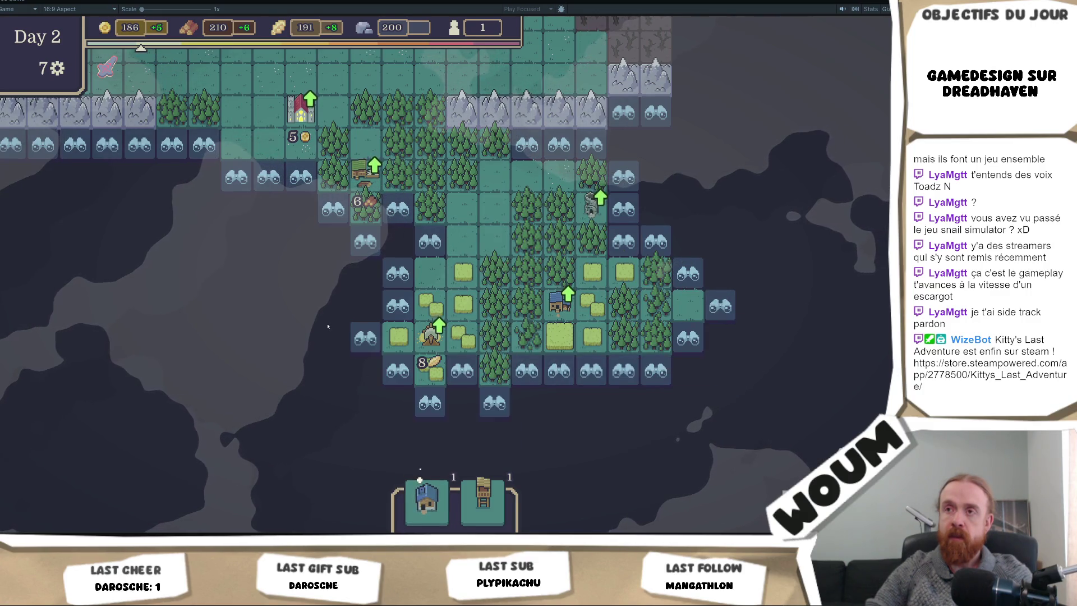
left_click(430, 241)
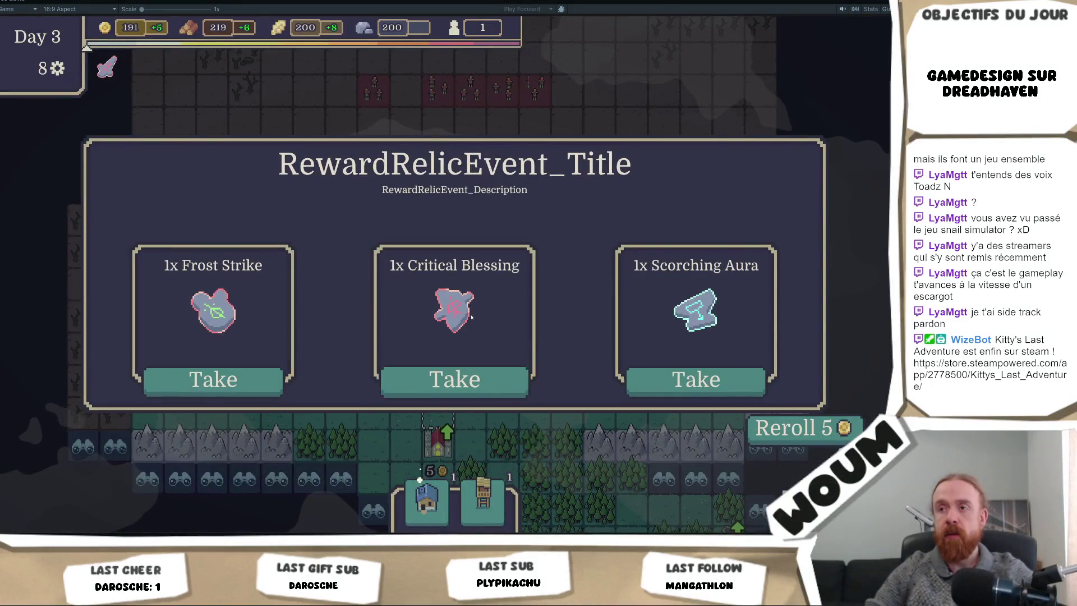
- Take Critical Blessing and the Berserker Tower and Burn Trap kits, then place Trap Makers
mouse_move(470, 328)
left_click(470, 382)
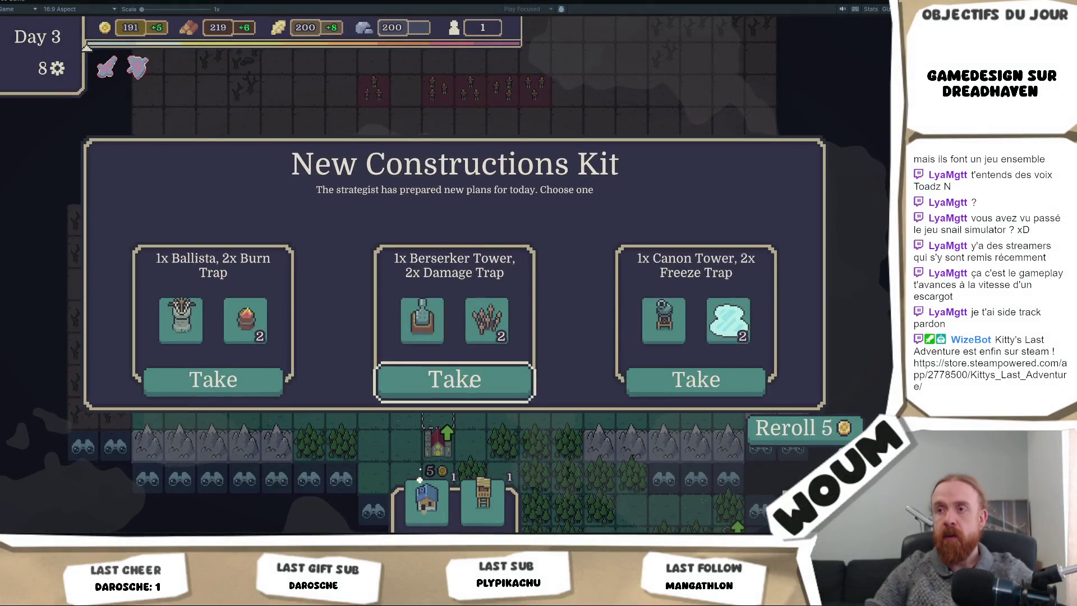
left_click(470, 382)
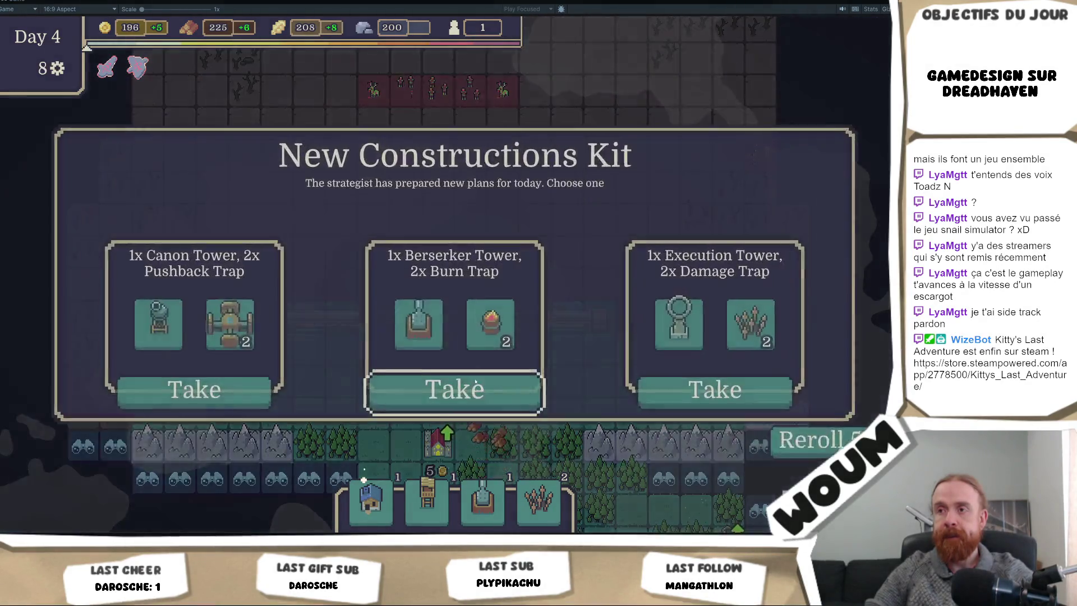
left_click(476, 383)
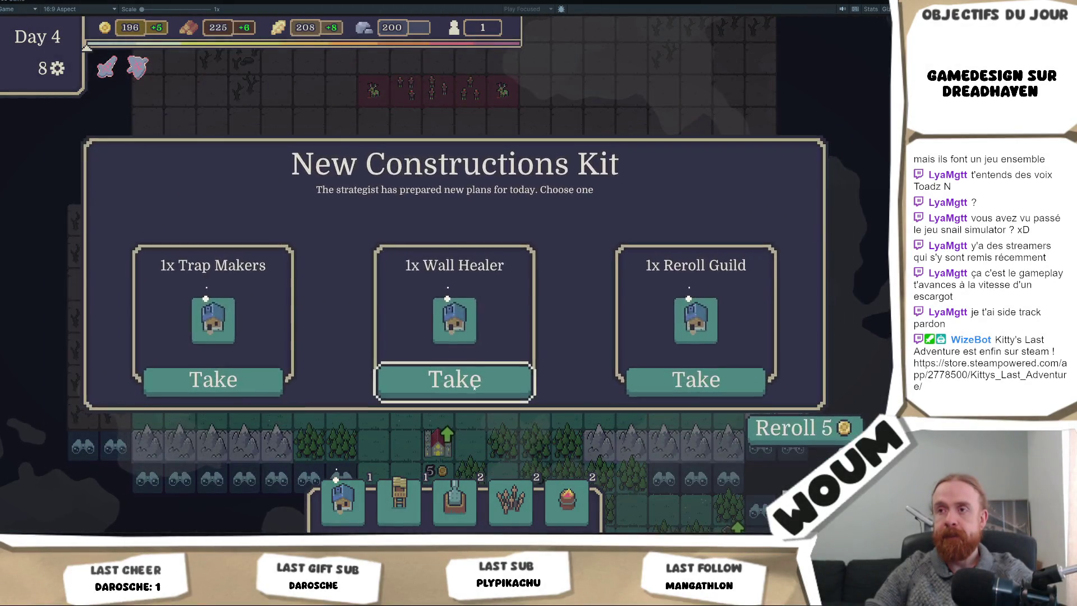
mouse_move(470, 309)
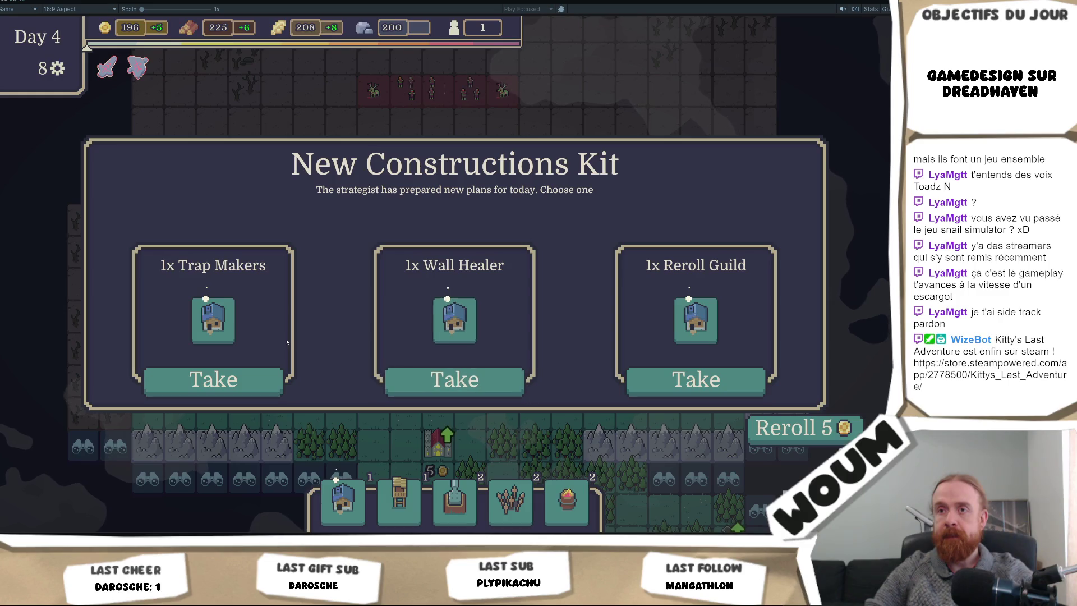
mouse_move(243, 329)
left_click(231, 380)
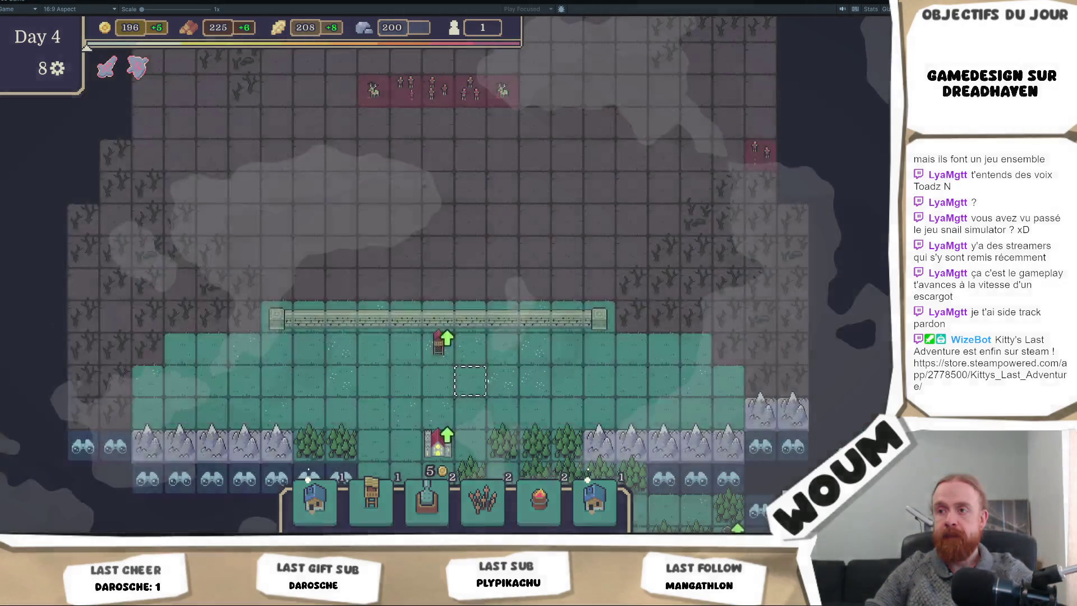
mouse_move(591, 505)
left_mouse_down()
mouse_move(305, 440)
mouse_move(373, 444)
left_mouse_up()
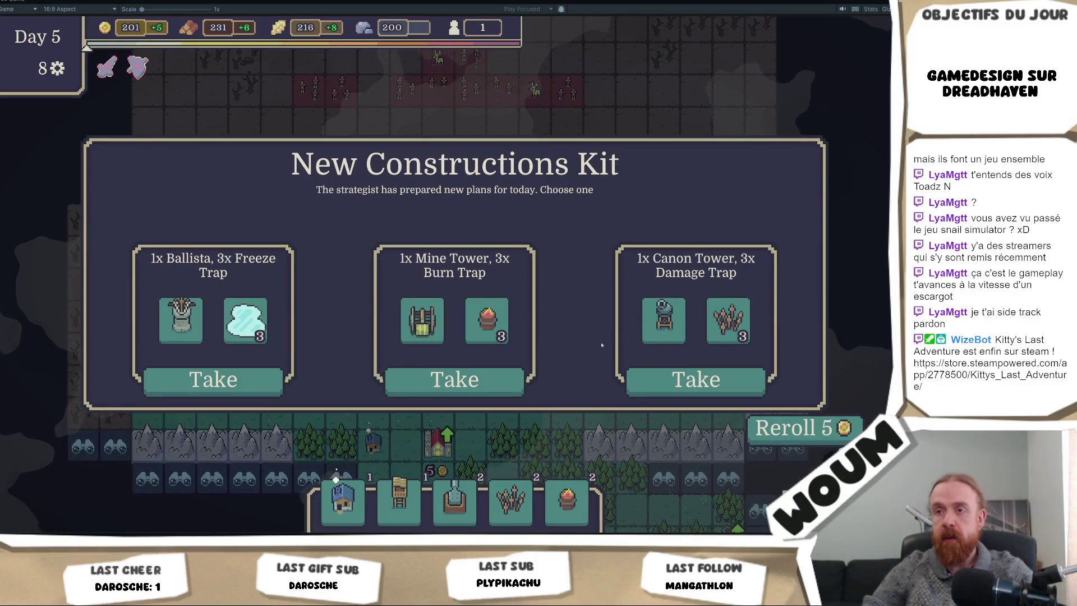
- Take the Mine Tower and Burn Trap kit, then place the House of Work
left_click(494, 389)
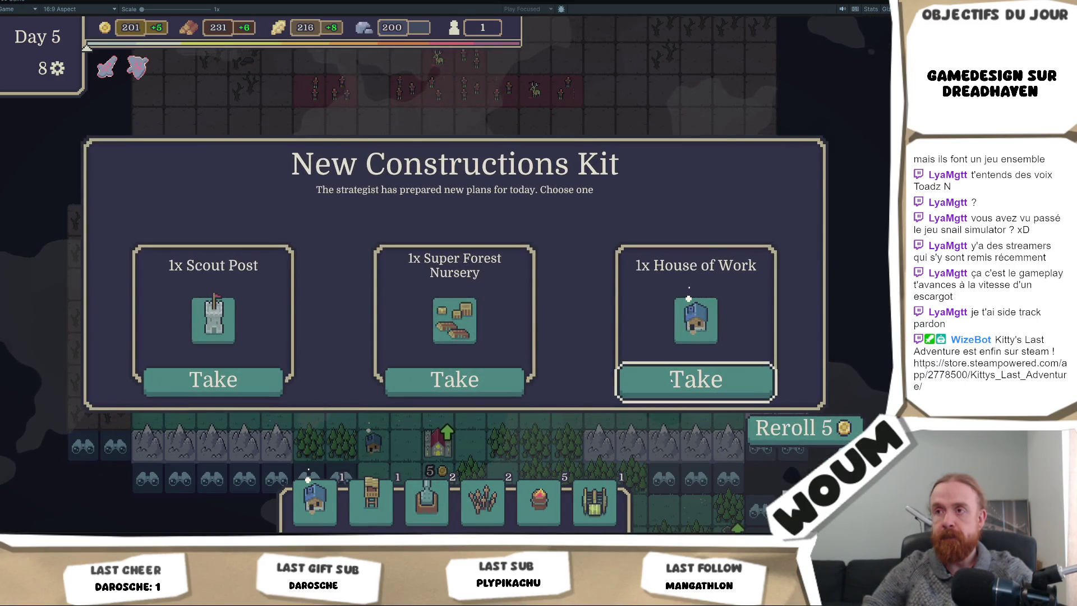
mouse_move(683, 320)
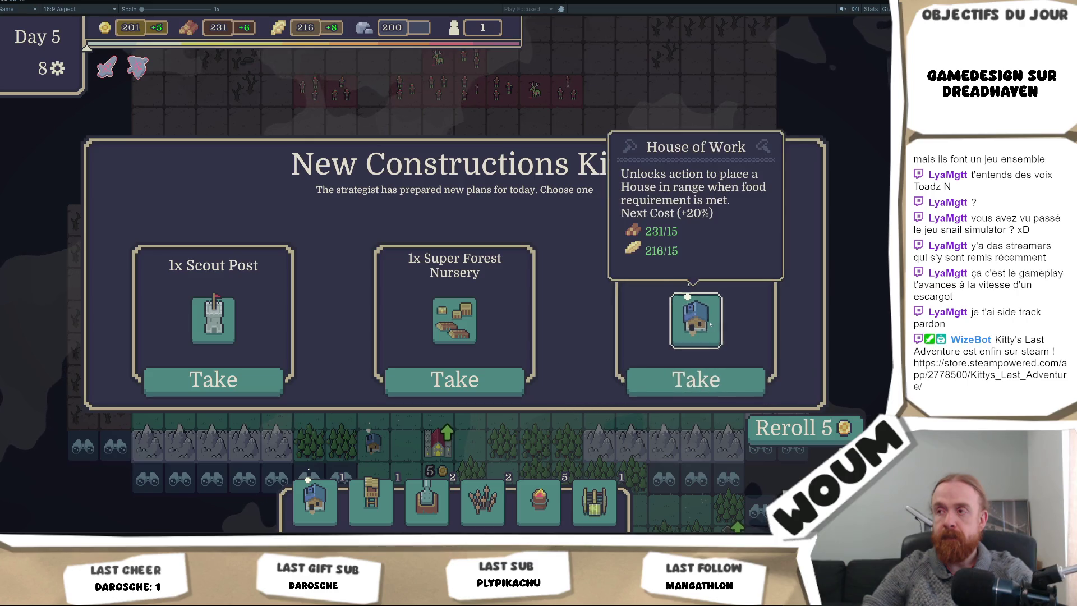
left_click(696, 379)
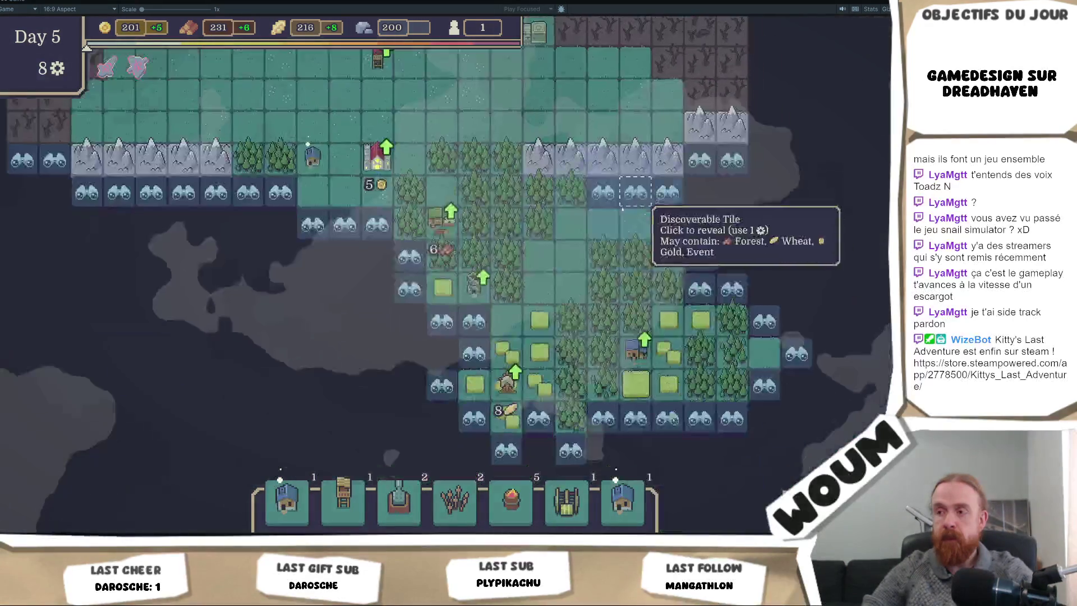
left_click(623, 501)
left_click(507, 318)
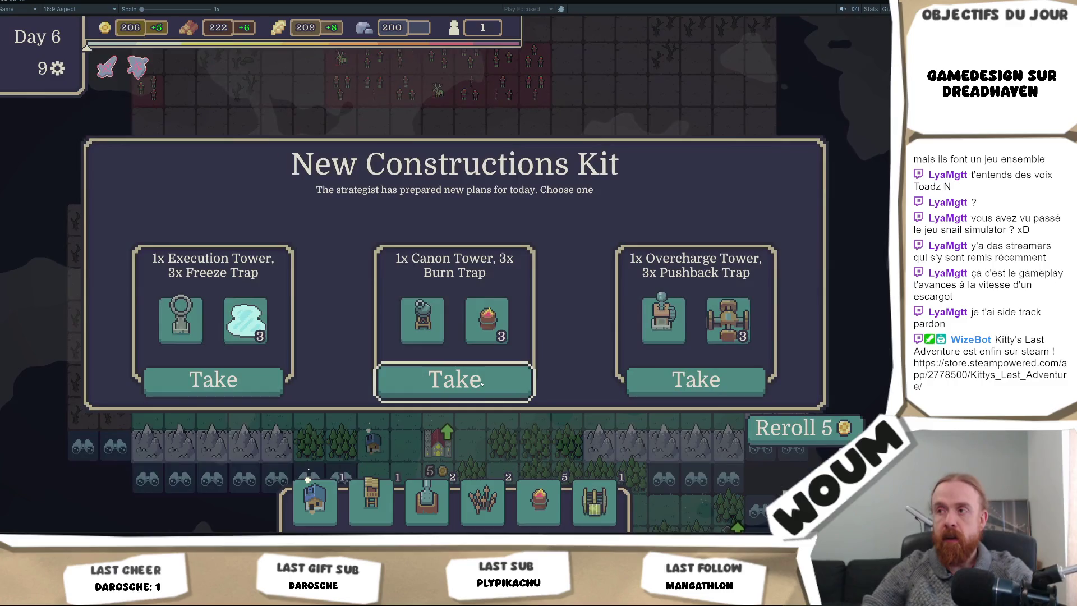
- Take the middle kit's Cooperative Woodcamp and place it on a forest tile
left_click(482, 383)
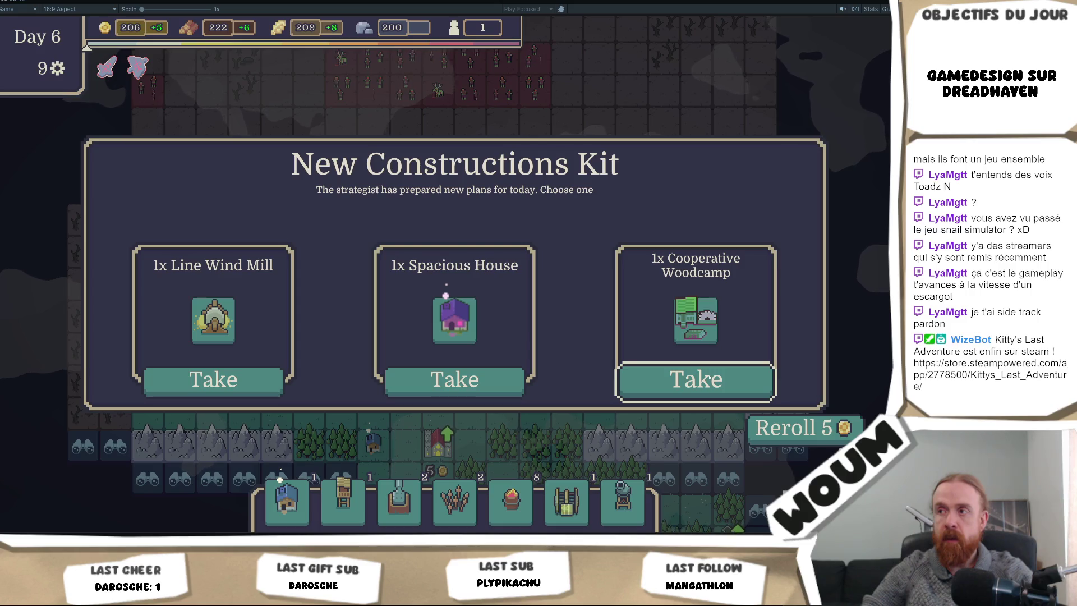
left_click(697, 380)
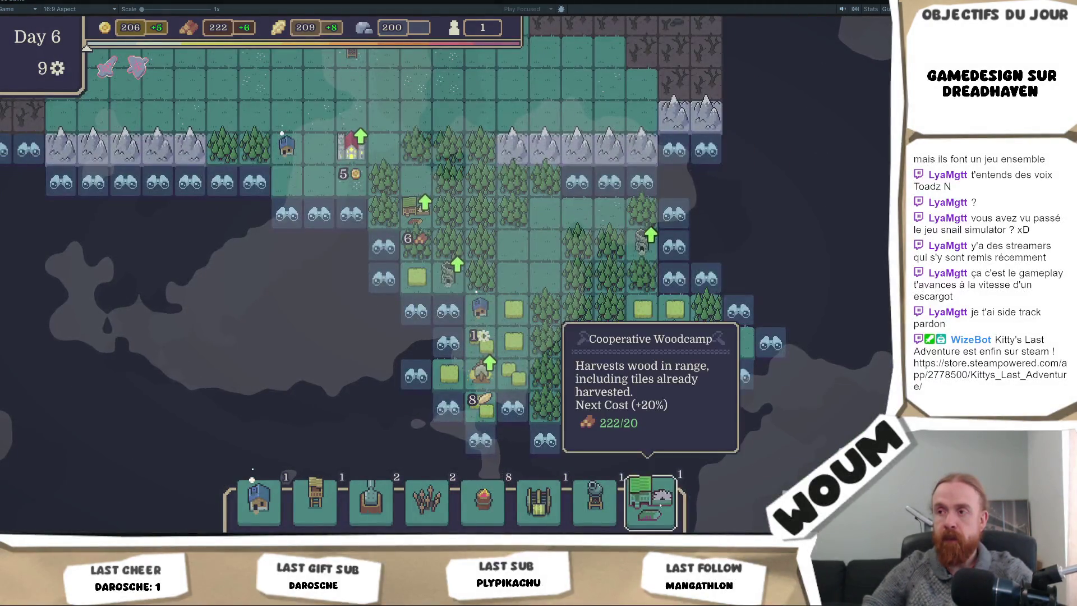
left_click(553, 407)
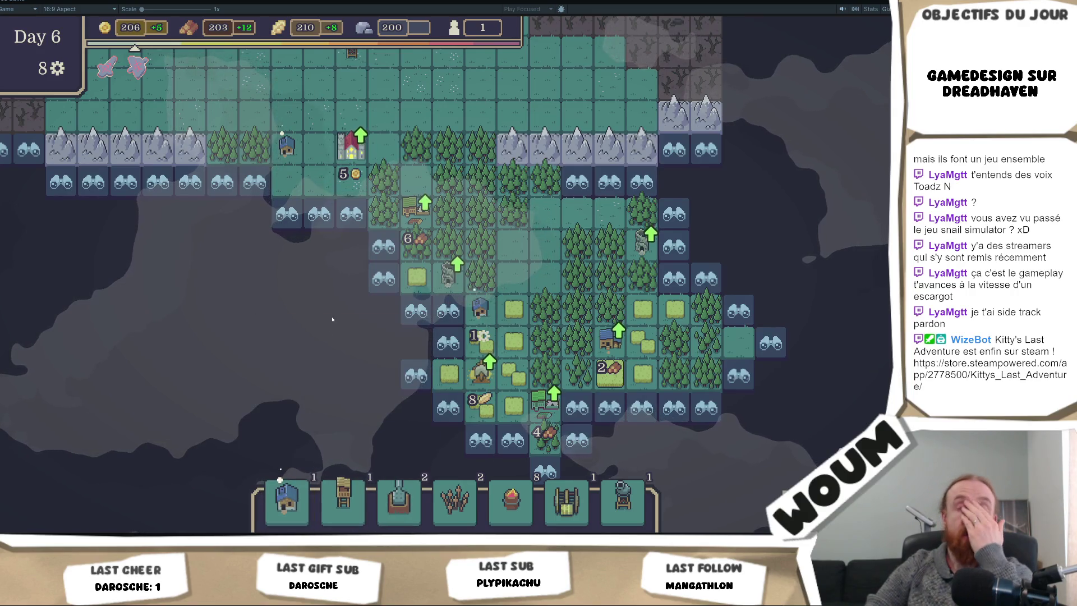
- Bring the Grand Oak into view and reveal the fog tiles to its right
key("w")
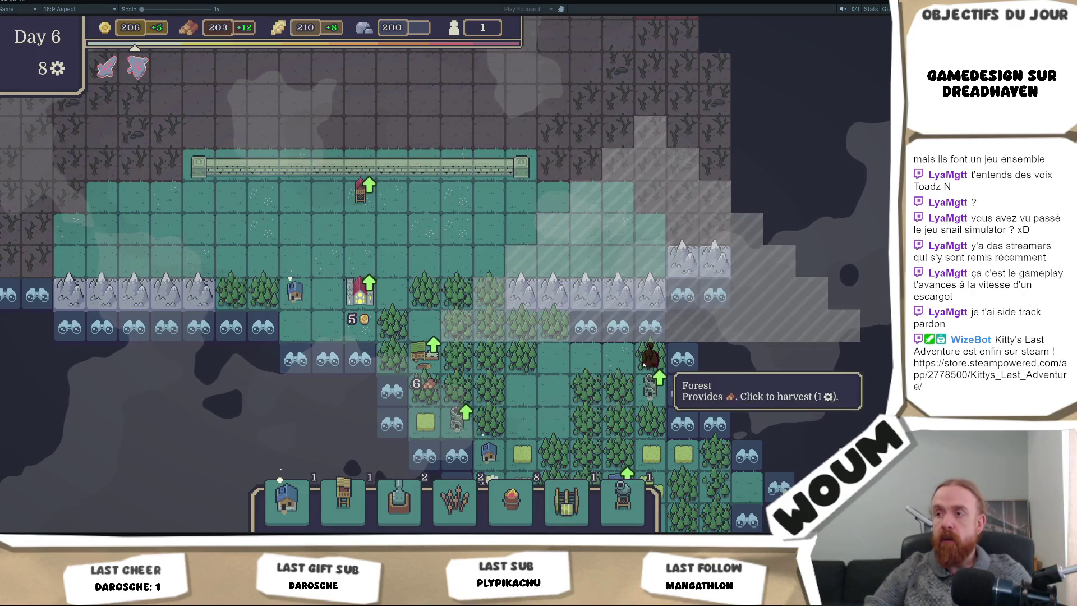
left_click_drag(706, 438, 397, 133)
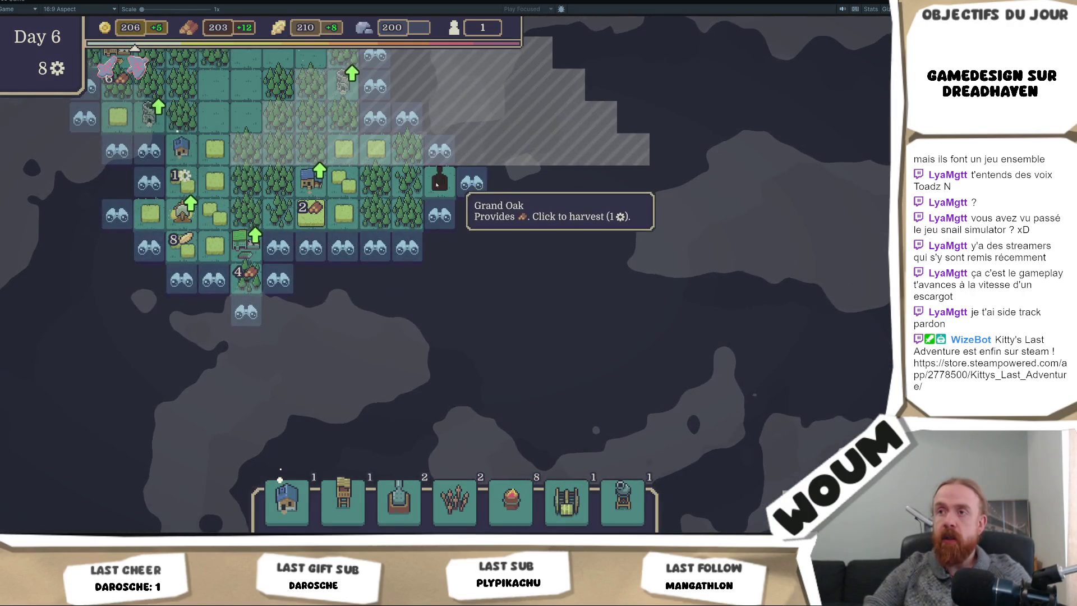
left_click_drag(438, 178, 445, 403)
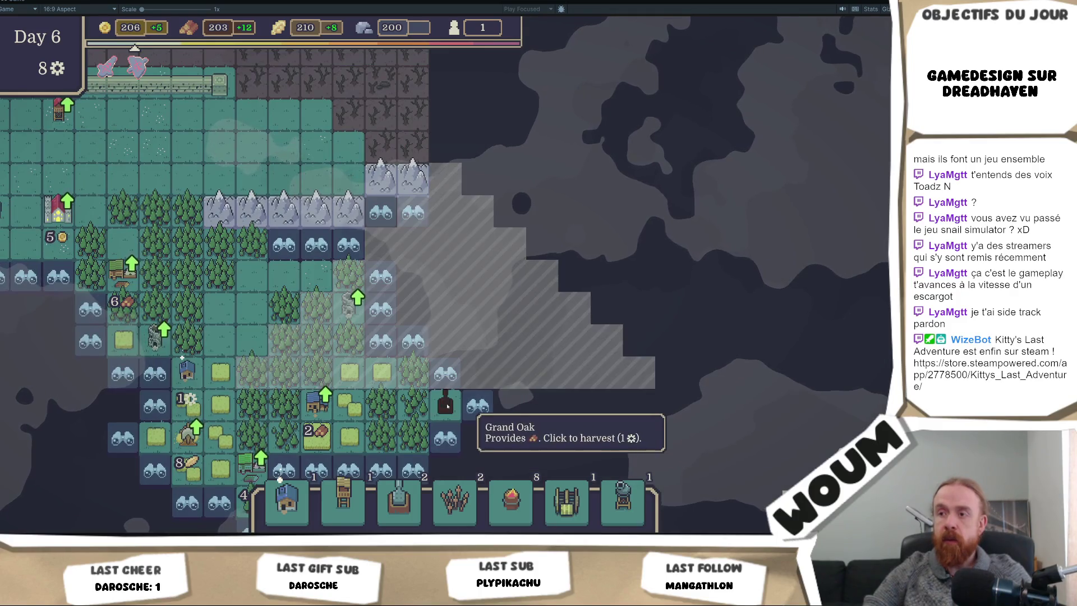
left_click(448, 405)
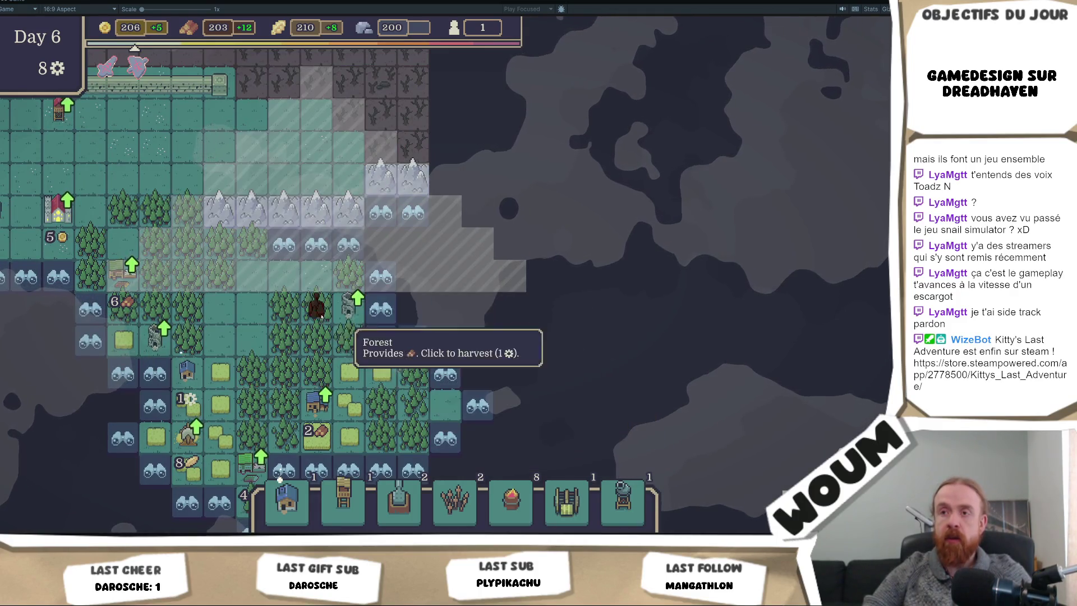
right_click(306, 293)
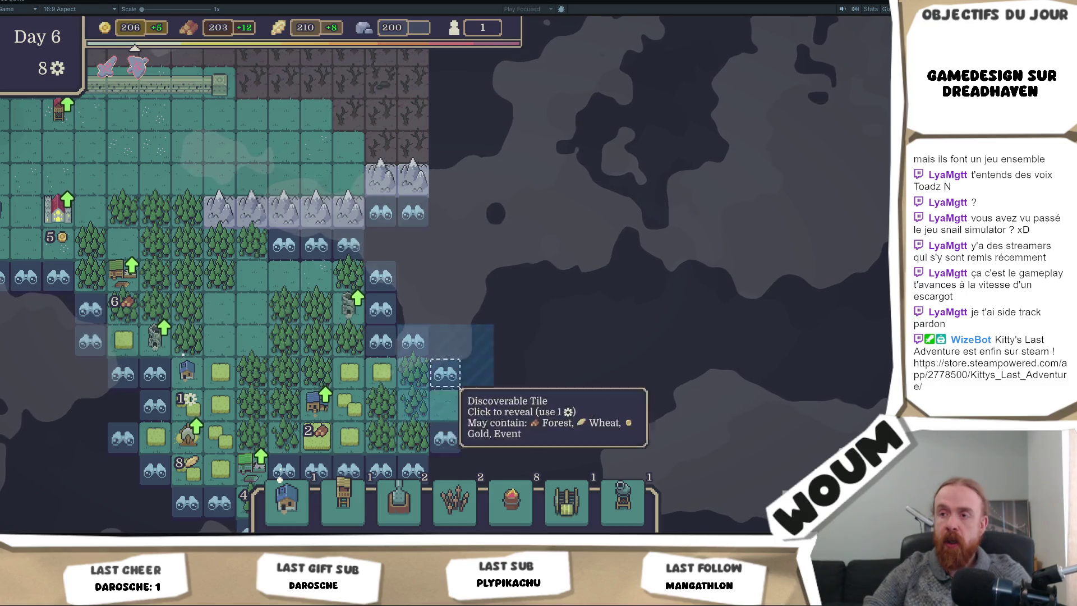
left_click(461, 436)
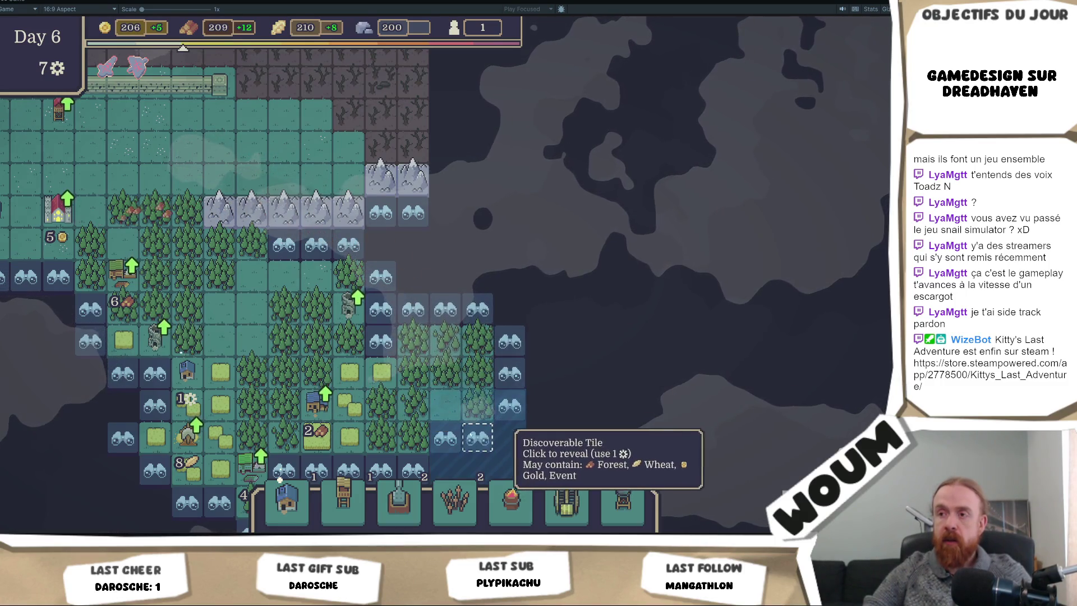
left_click(494, 440)
- Place the Berserker Tower on the newly revealed ground
left_click_drag(542, 436, 440, 163)
left_click(399, 500)
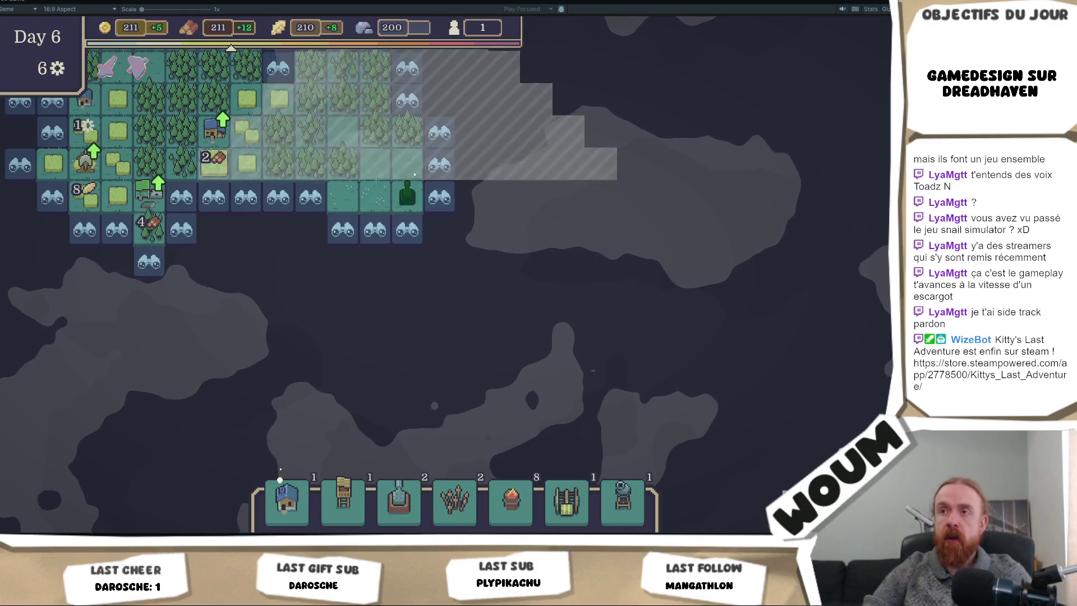
left_click(414, 169)
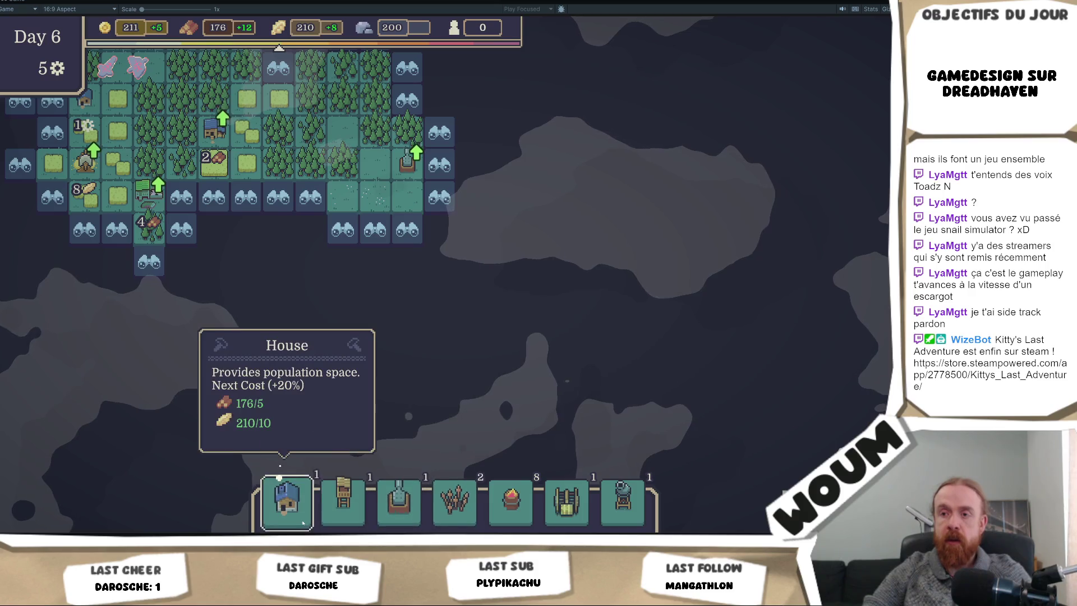
- Harvest the Grand Oak, then build a house with a Base Tower beside it
left_click(340, 135)
left_click(343, 194)
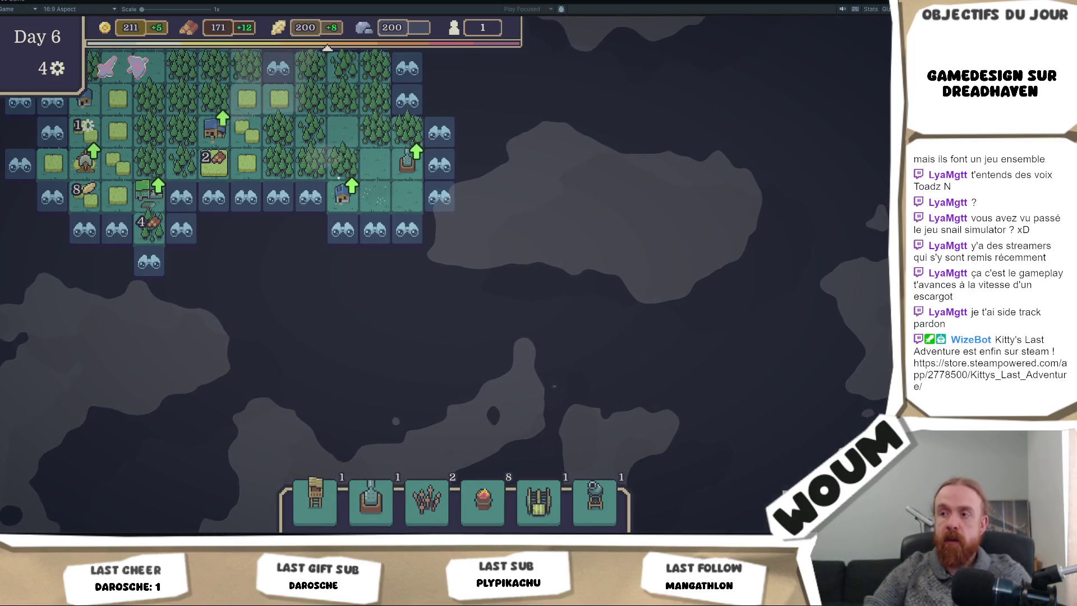
left_click(376, 198)
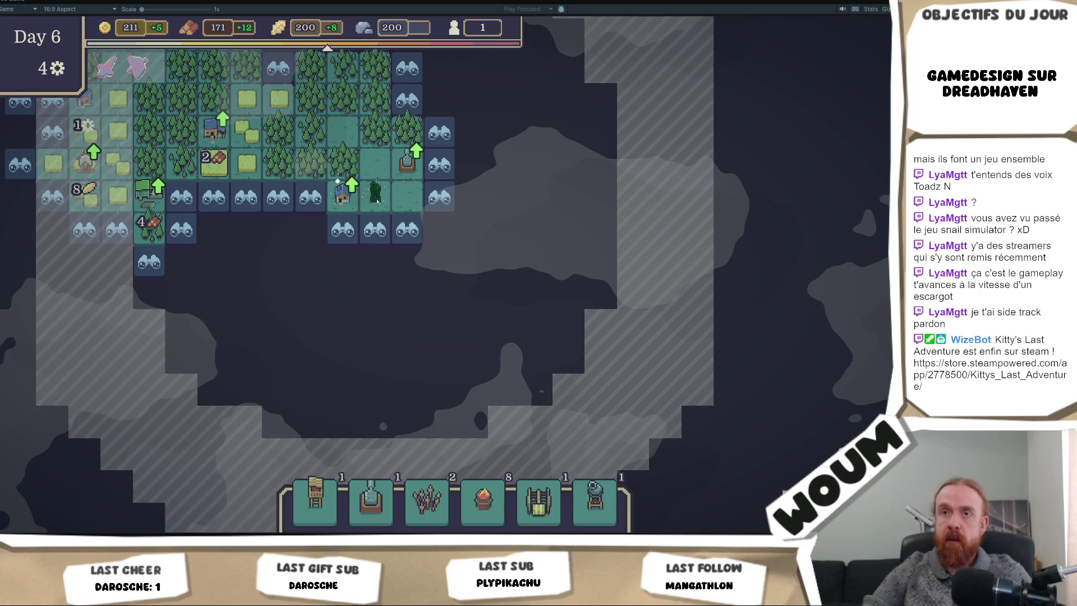
left_click(377, 201)
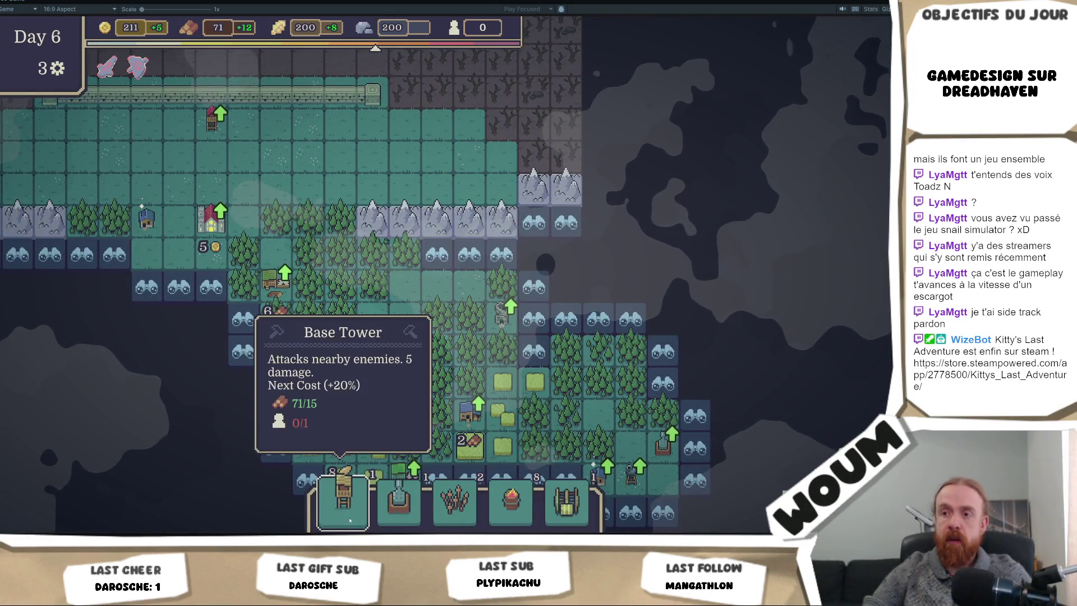
key("w")
key("a")
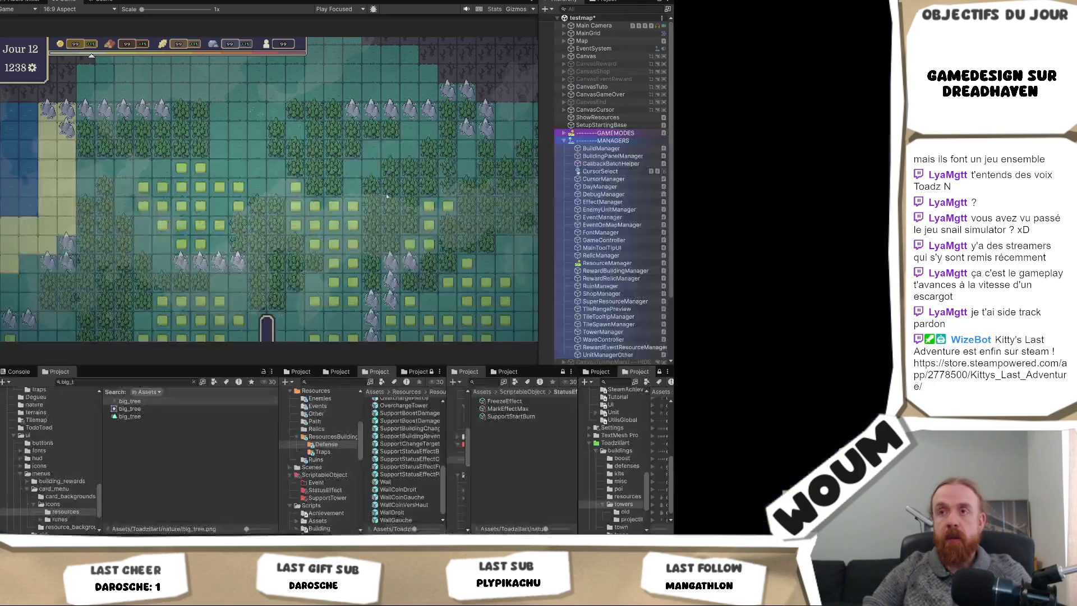
- Inspect the BaseTower prefab and locate the sprites it uses on tiles and its card
scroll(359, 438, "up", 10)
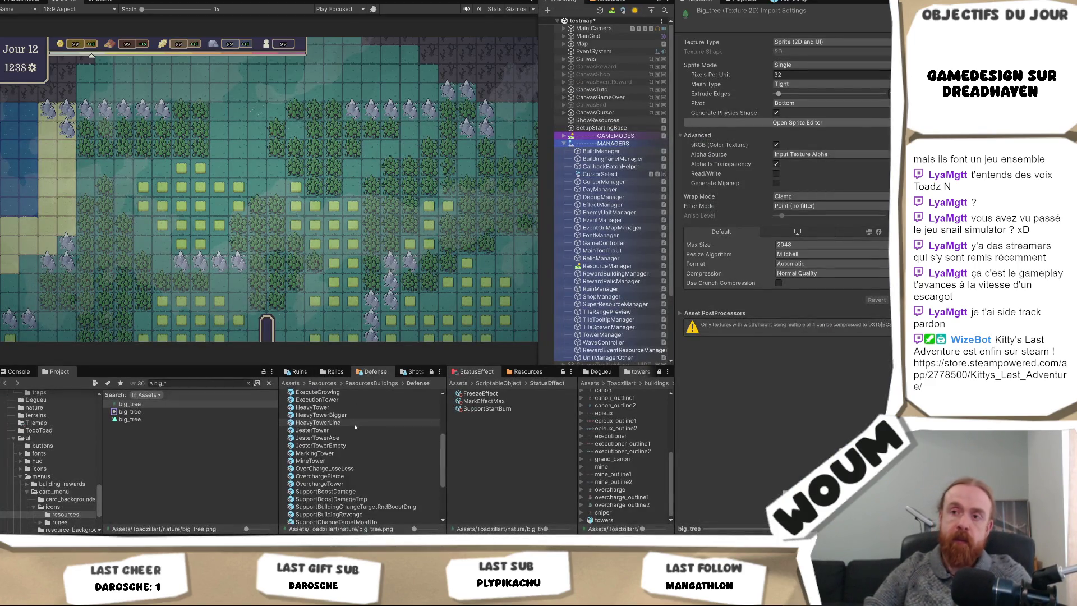
left_click(310, 425)
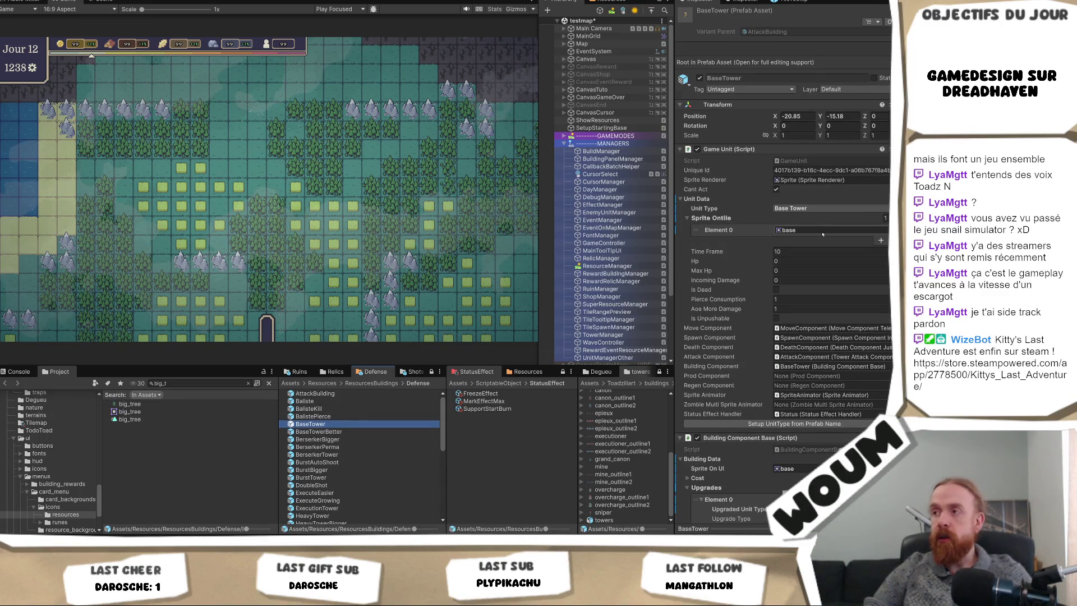
left_click(821, 235)
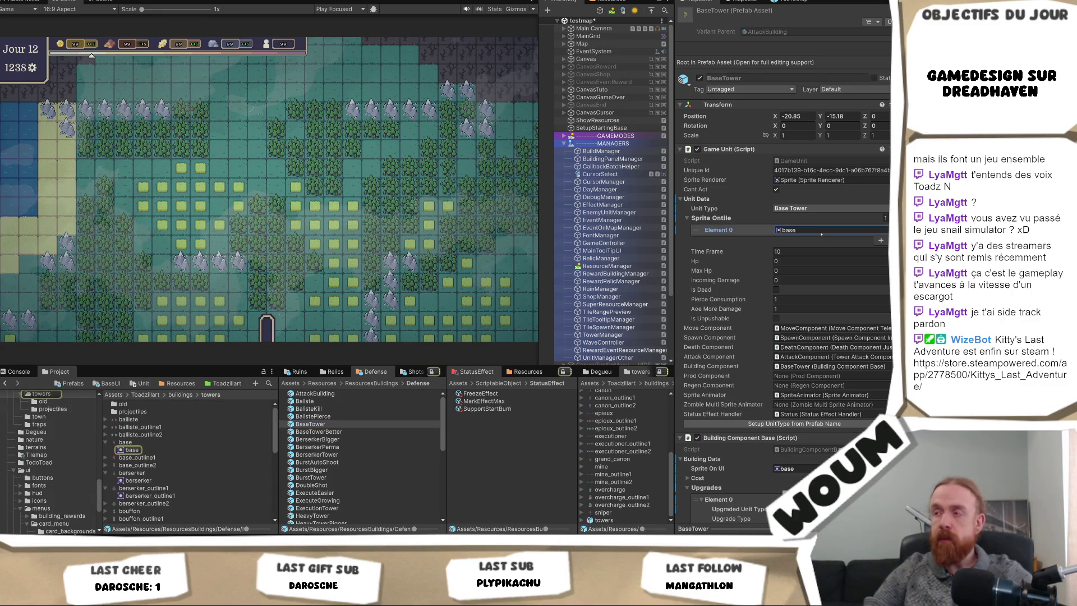
left_click(795, 469)
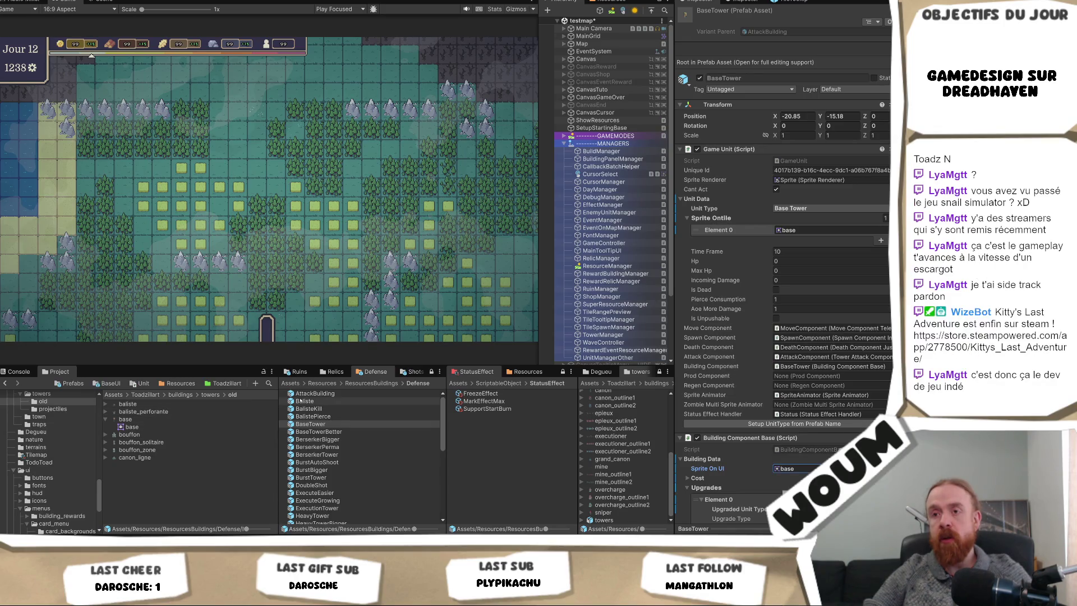
- Open the Toadzillart nature folder and select the big_tree texture to view its import settings
left_click(226, 383)
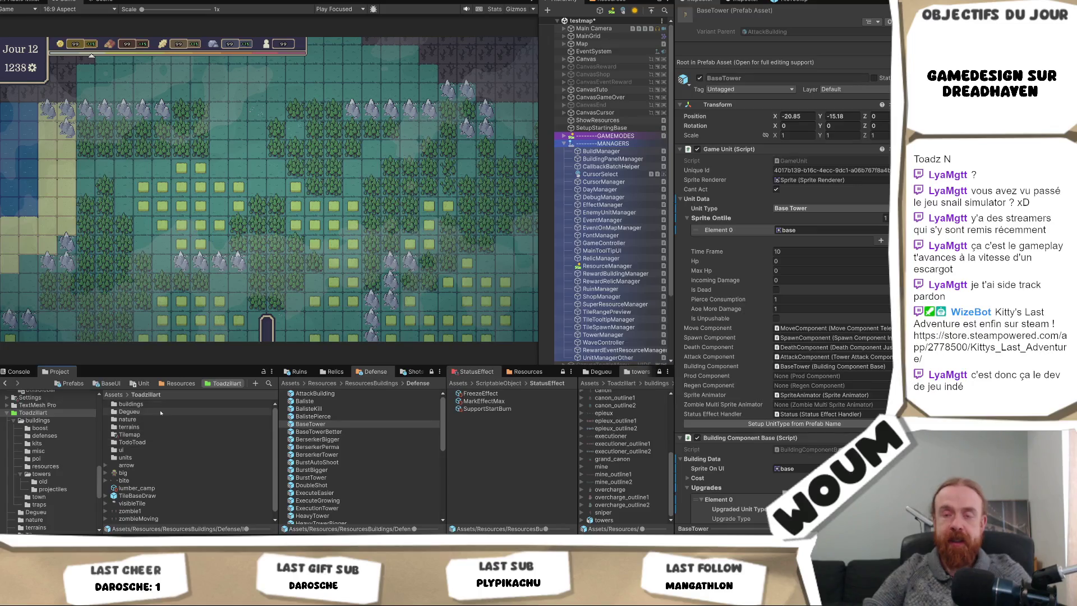
double_click(131, 404)
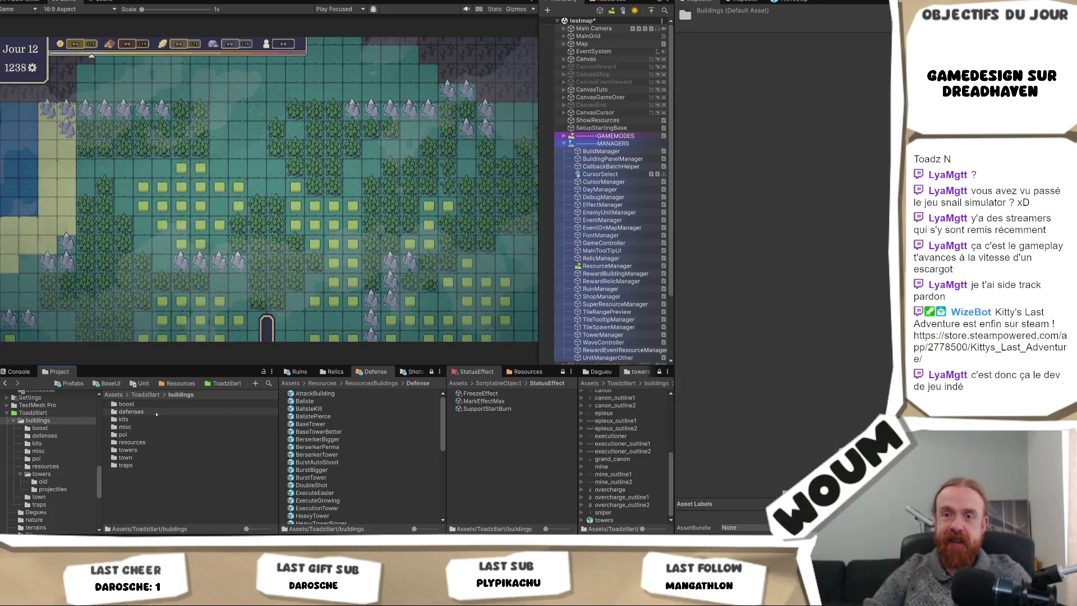
left_click(146, 394)
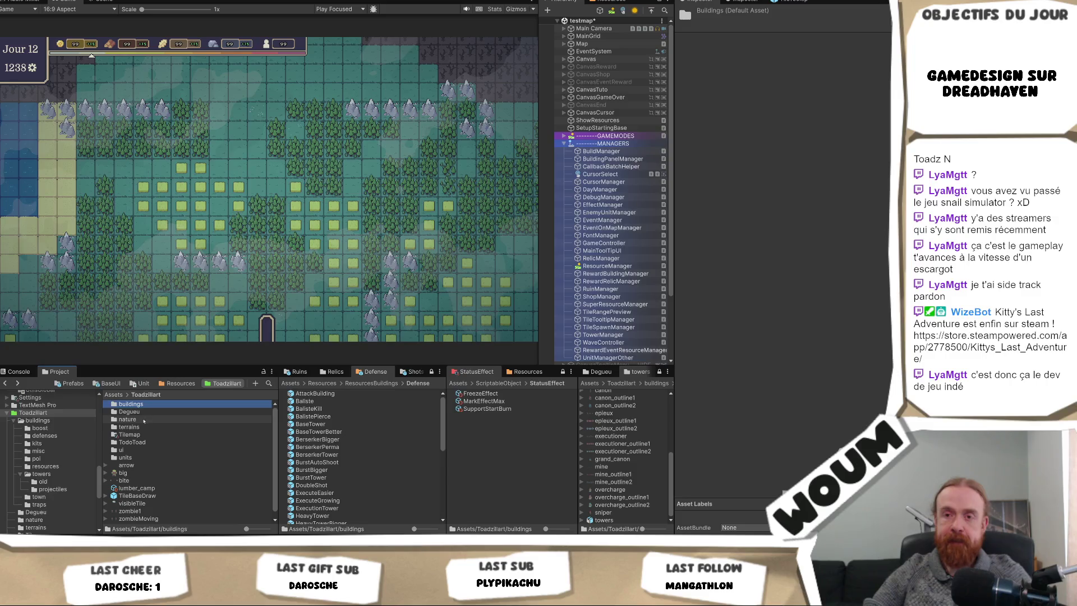
double_click(142, 416)
left_click(145, 415)
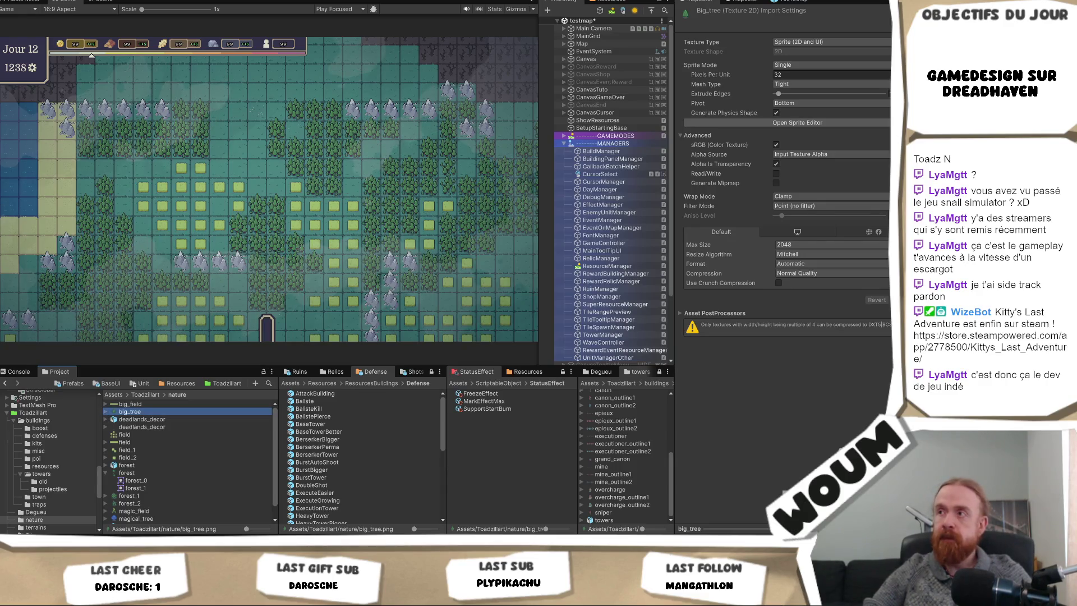
- Preview the big_tree sprite in the Sprite Editor, then close it
left_click(796, 123)
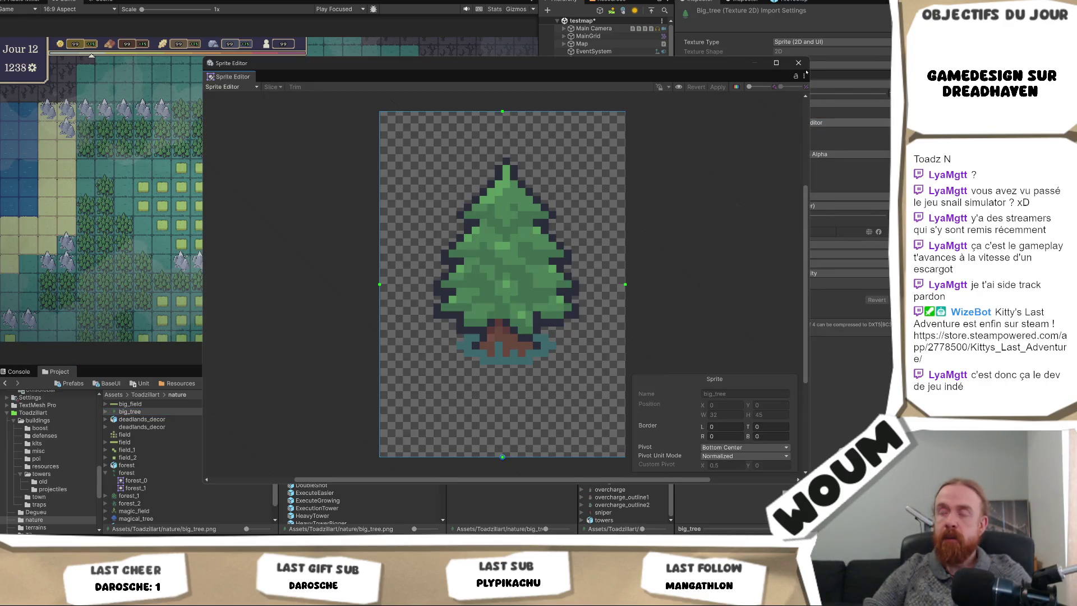
left_click(799, 63)
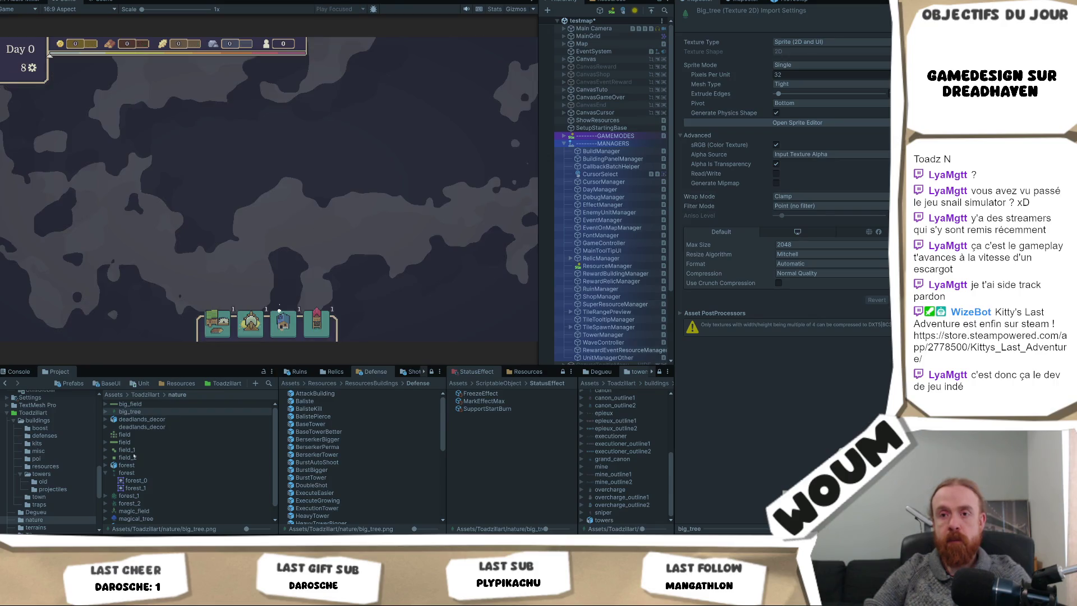
- Reselect big_tree and change its Pixels Per Unit to 100, then to 1
left_click(157, 442)
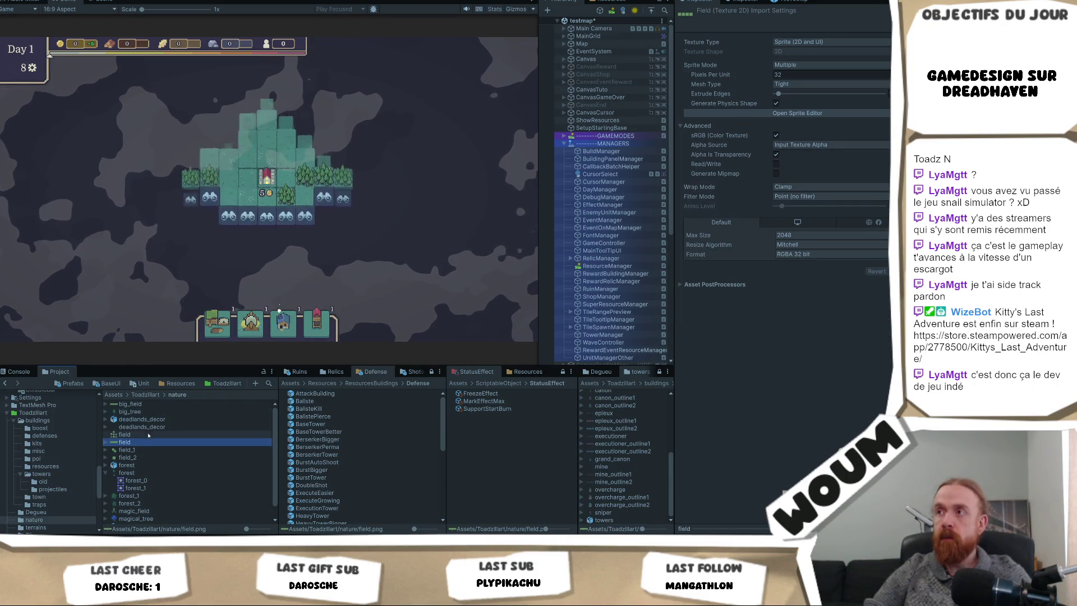
left_click(160, 412)
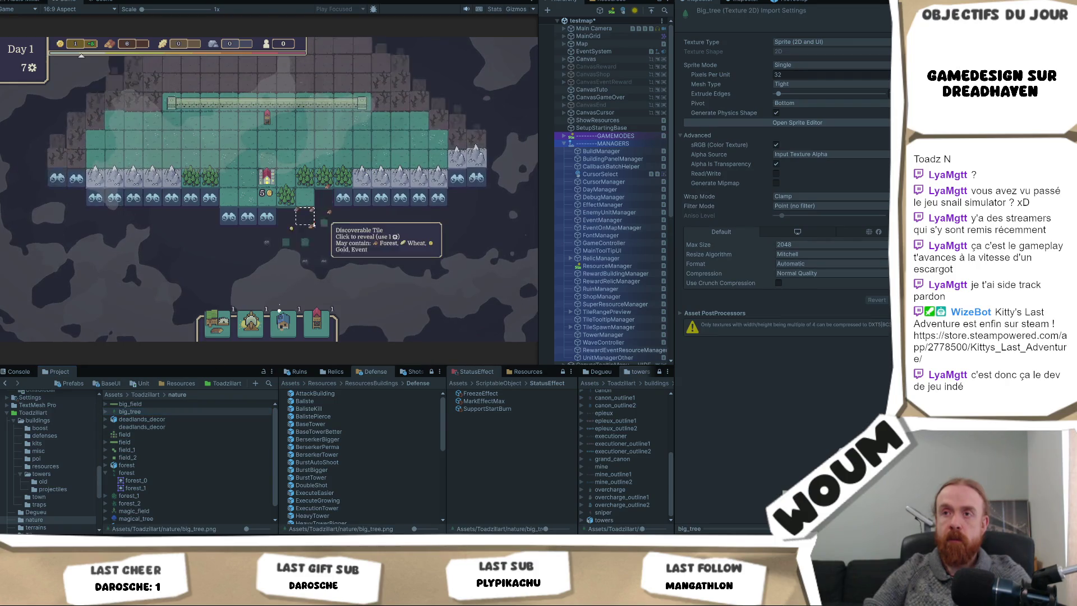
left_click(365, 225)
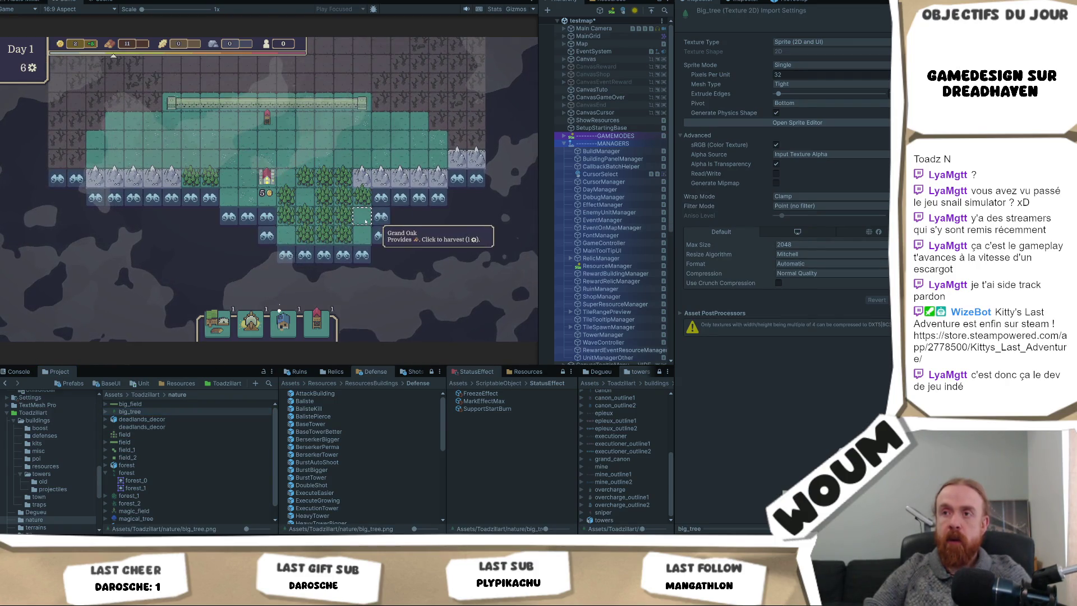
scroll(366, 222, "up", 2)
scroll(366, 222, "up", 2)
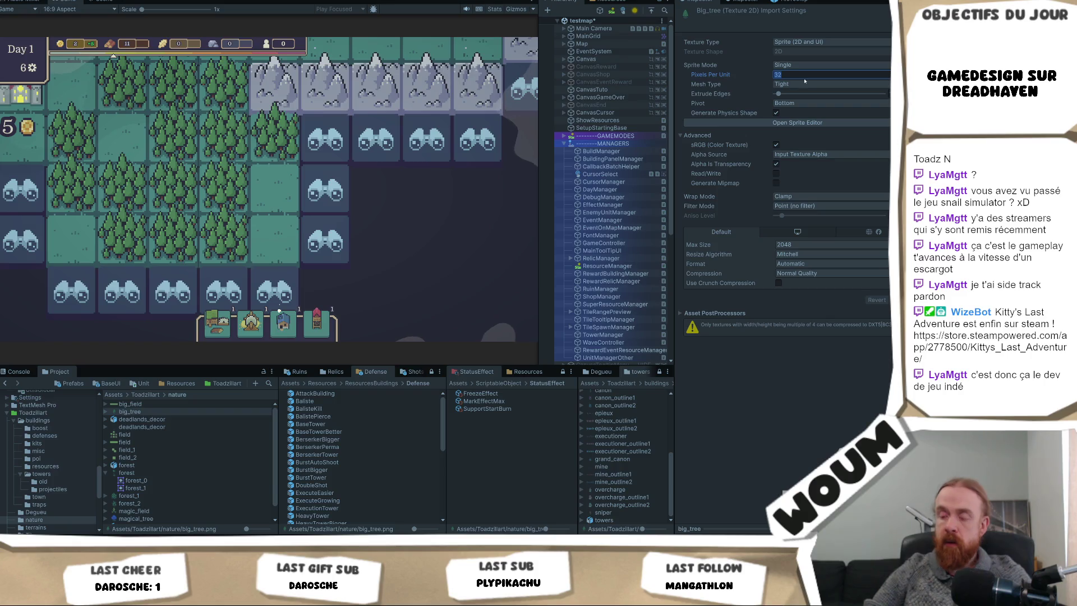
type("100")
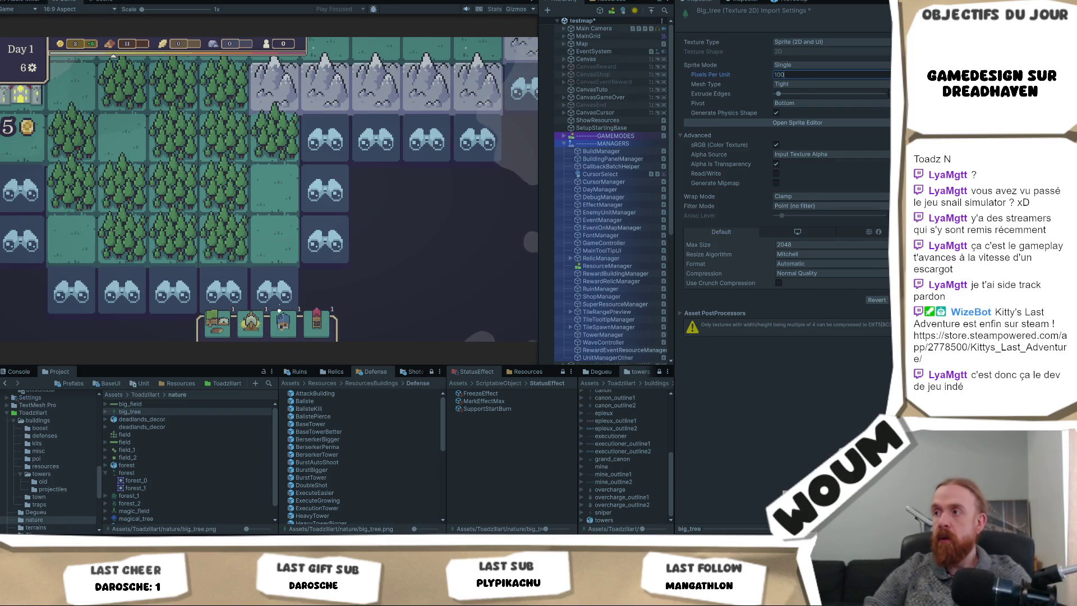
key("Return")
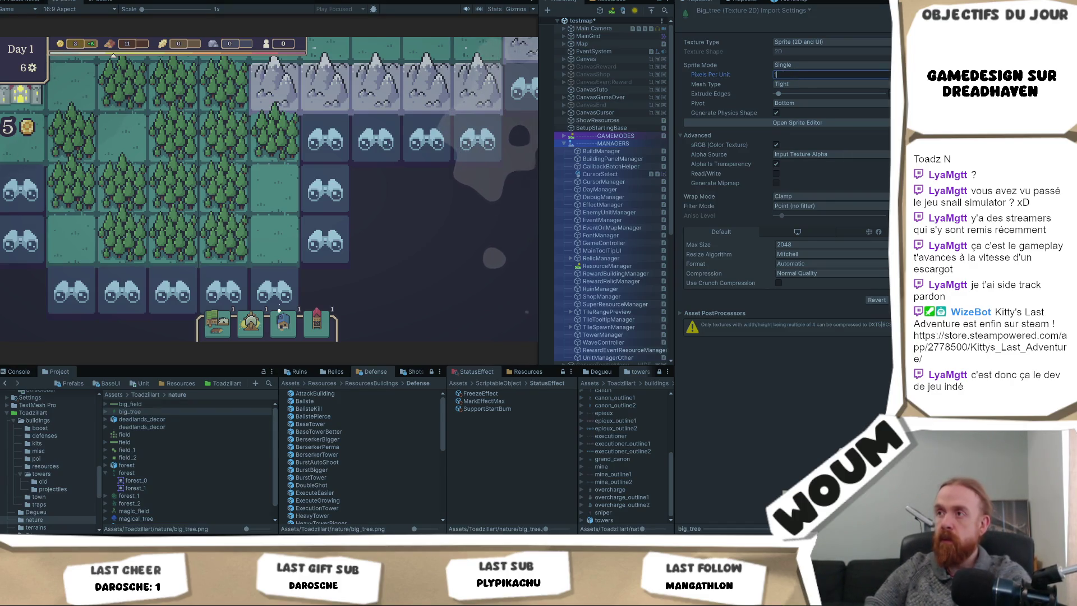
type("1")
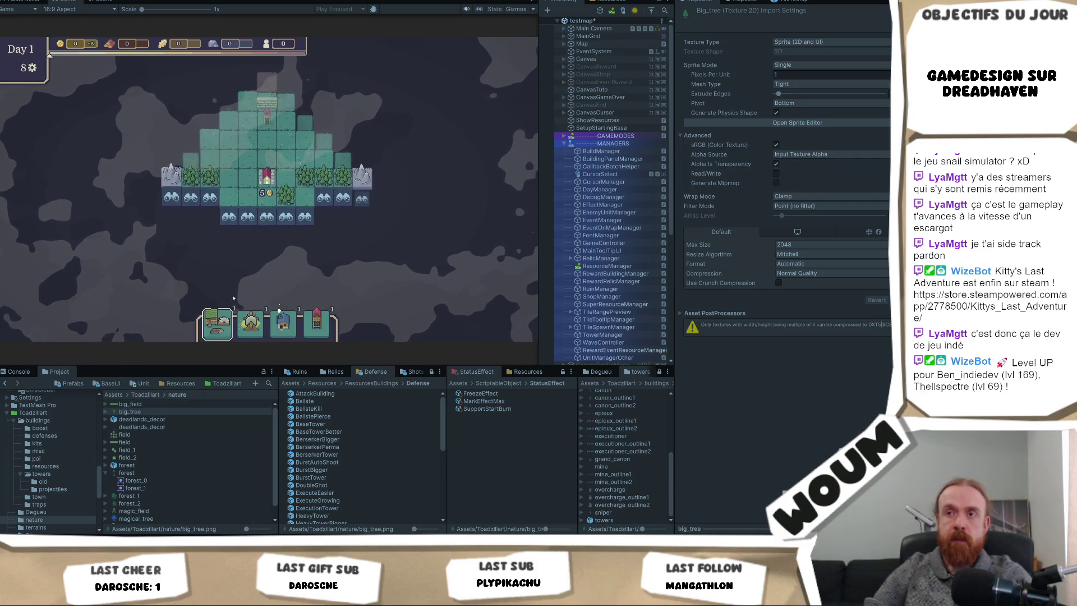
- Reveal three discoverable tiles below the base in the running game
left_click(341, 200)
left_click(344, 231)
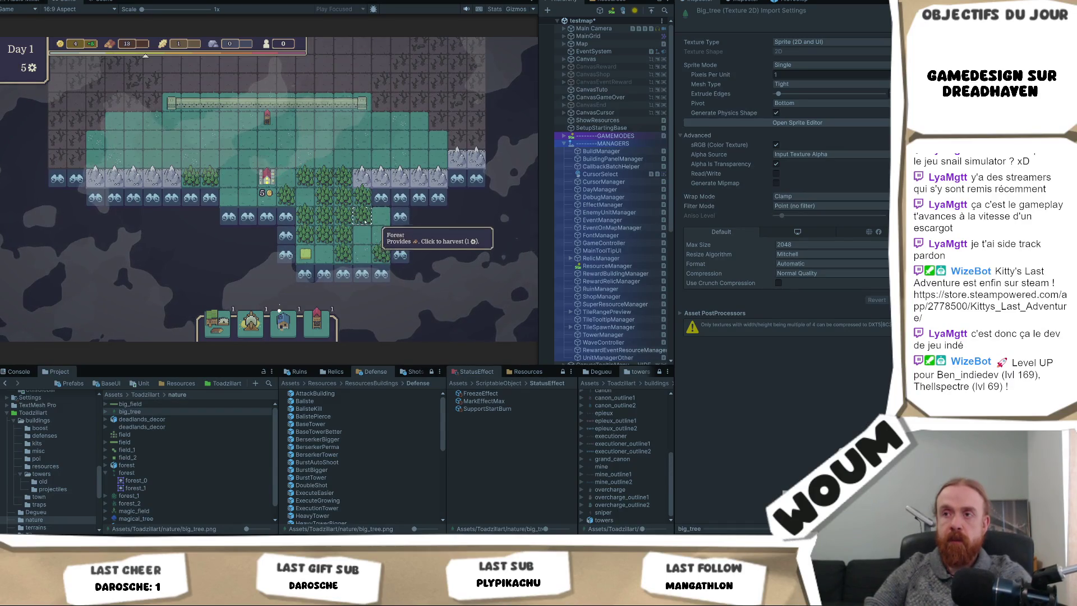
left_click(287, 235)
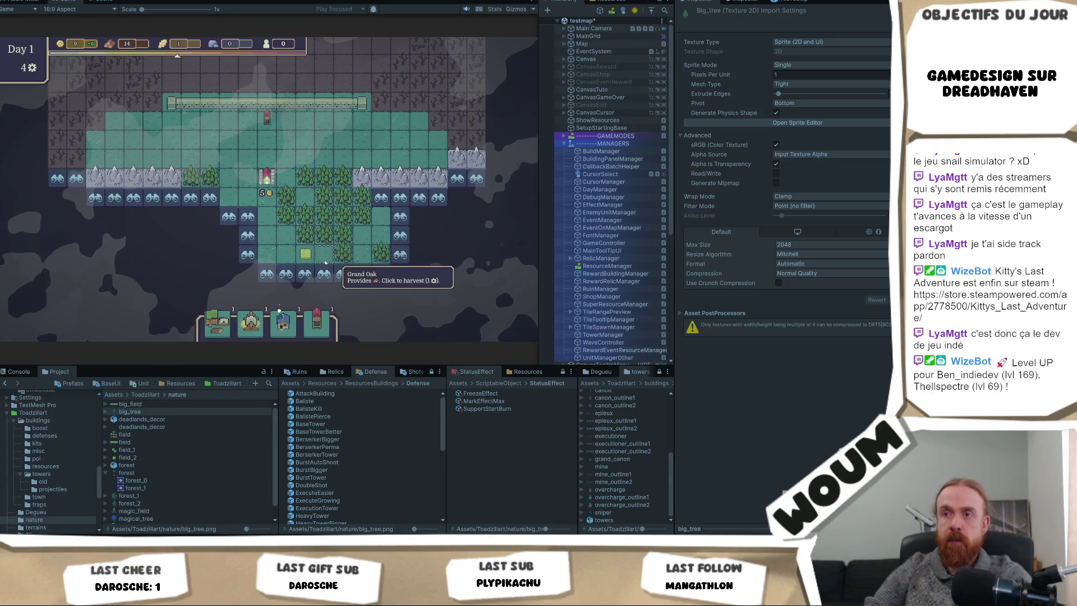
scroll(326, 261, "up", 3)
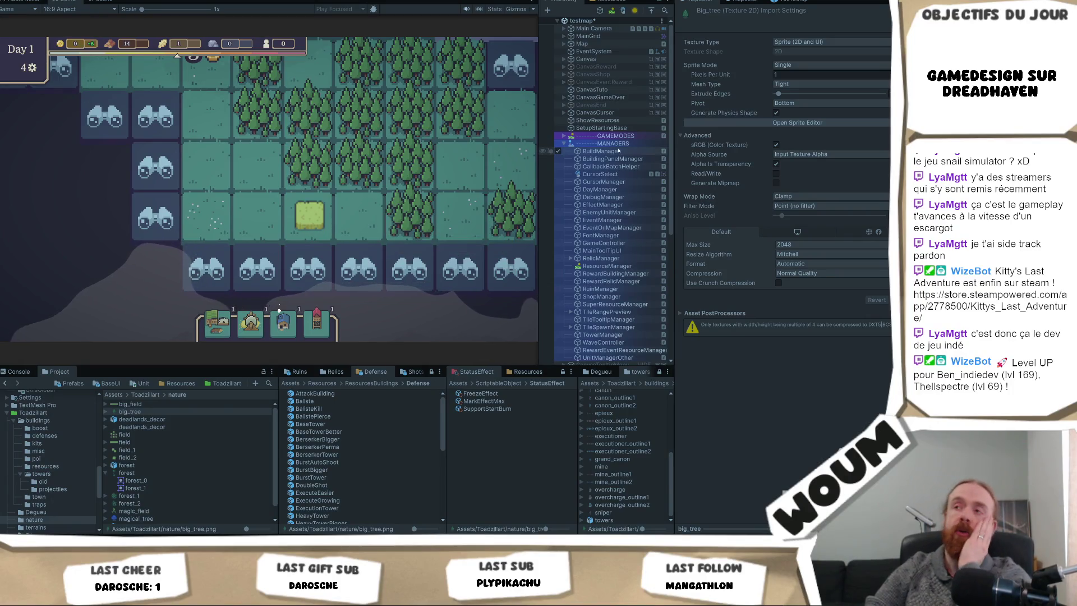
- Duplicate TownCenter(Clone)'s Sprite child and disable the original castle sprite
scroll(619, 171, "down", 5)
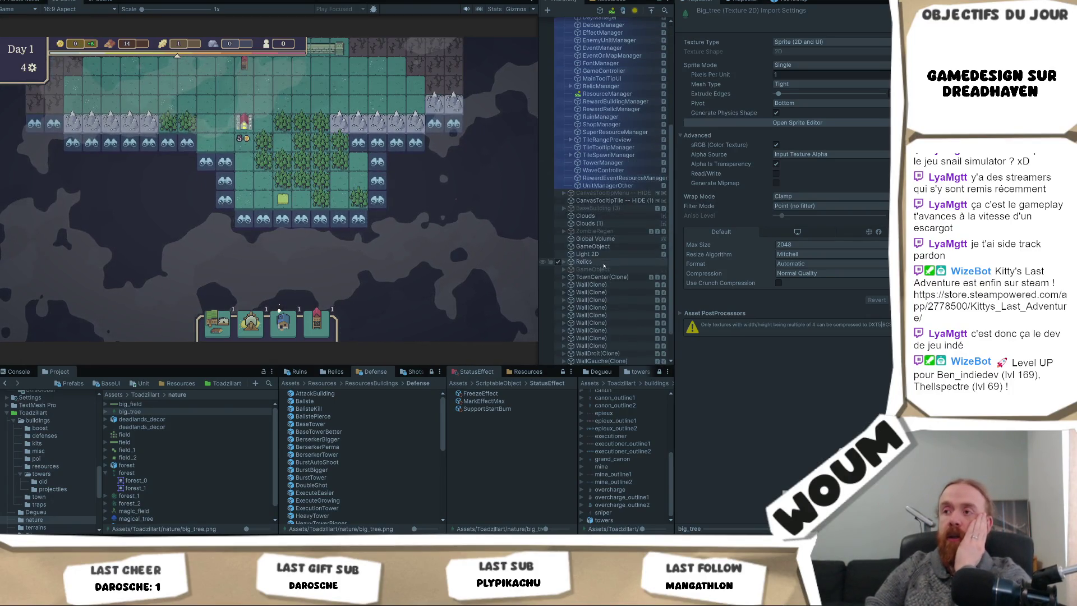
left_click(564, 277)
left_click(591, 293)
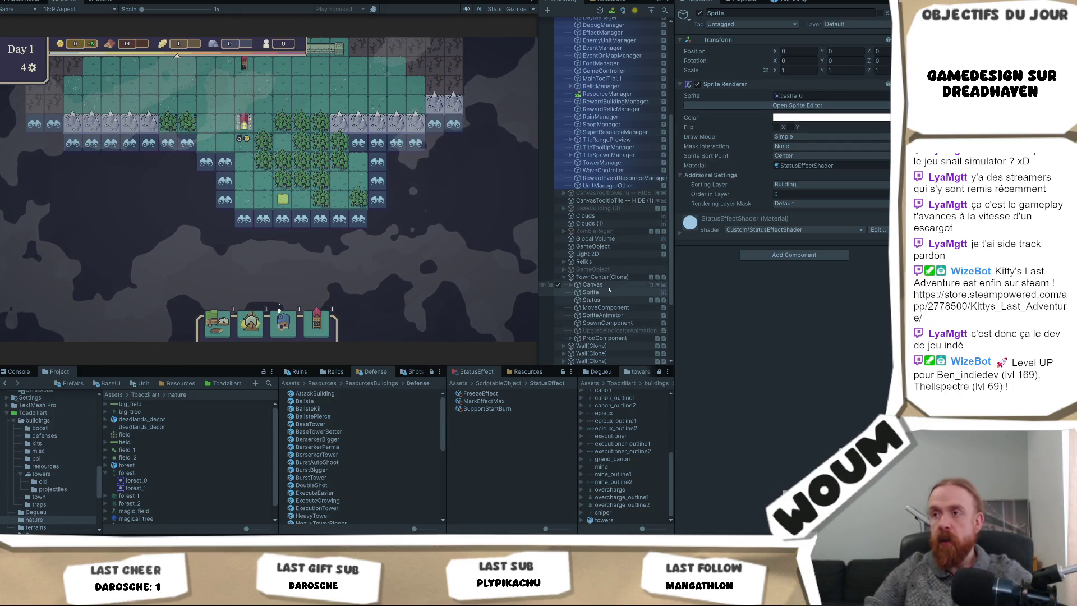
key("ctrl+d")
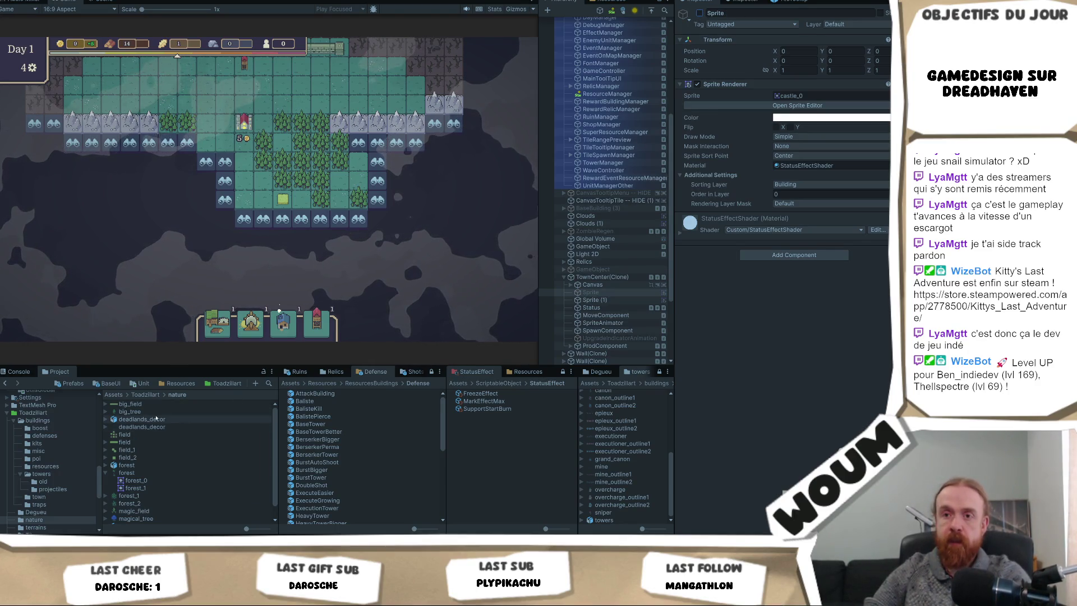
left_click(700, 13)
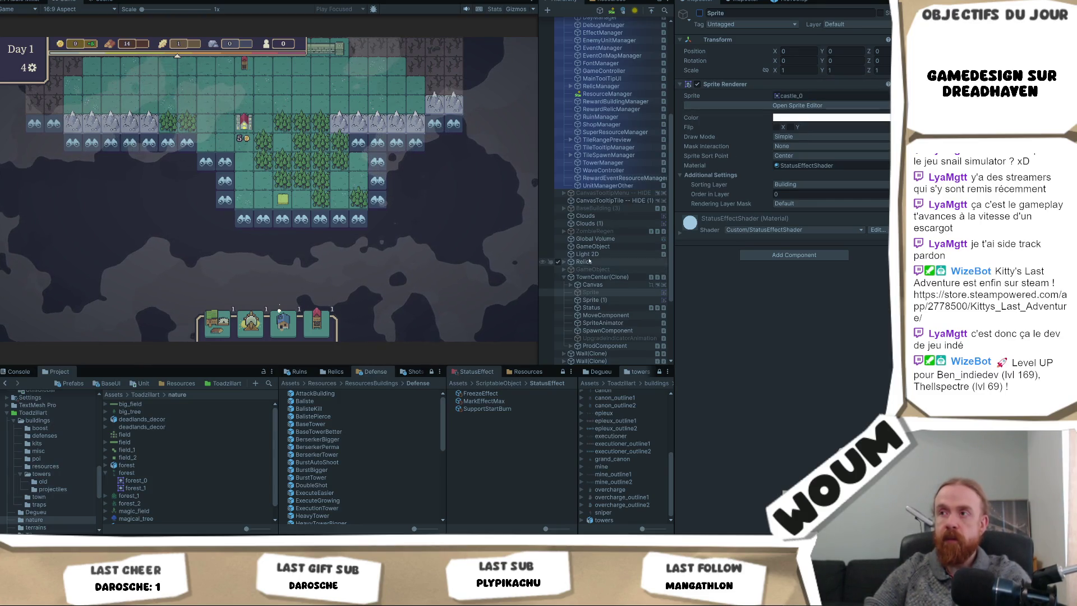
- Assign big_tree to Sprite (1) and frame it in the Scene view
left_click(594, 300)
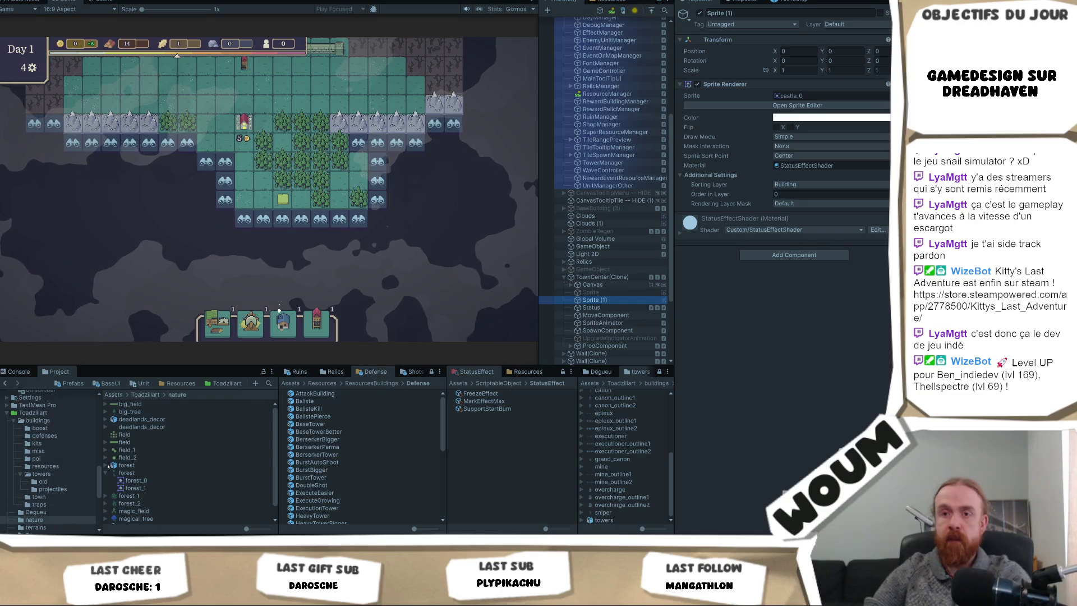
mouse_move(152, 411)
left_mouse_down()
mouse_move(673, 140)
mouse_move(808, 97)
left_mouse_up()
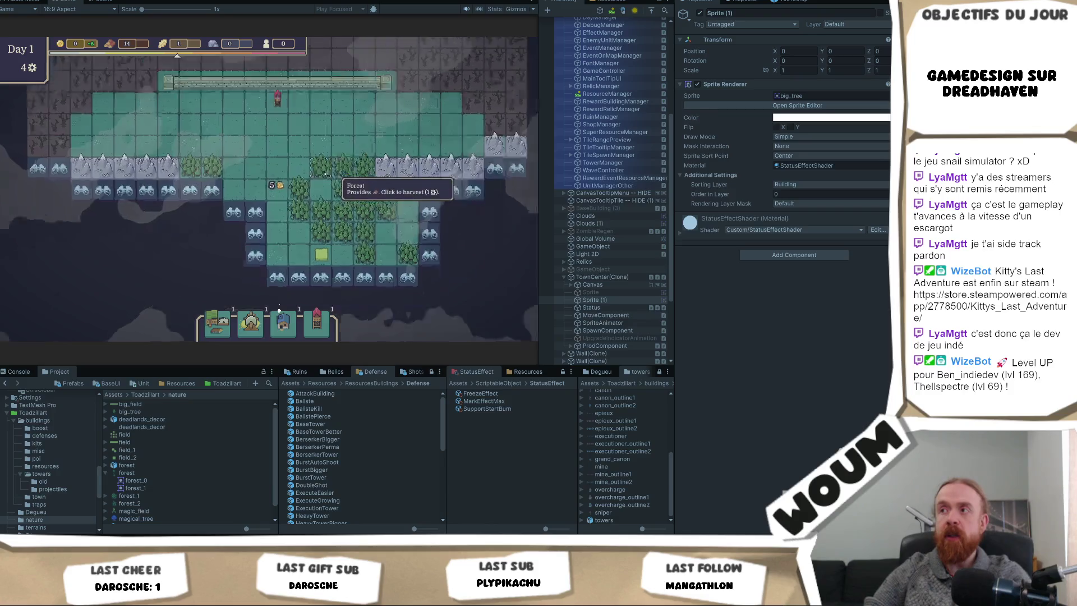
left_click(813, 96)
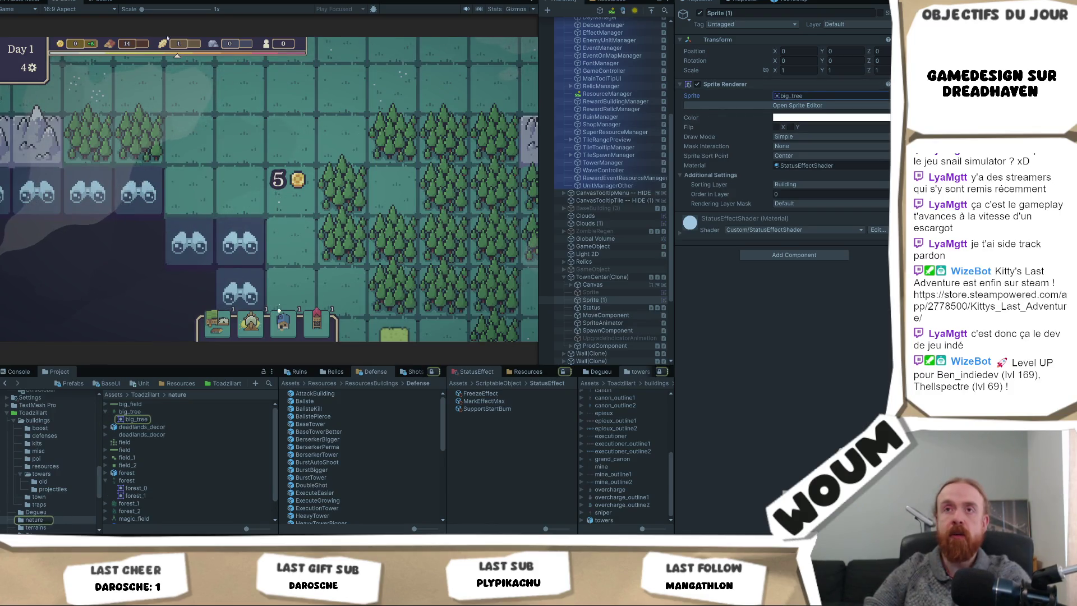
left_click(106, 1)
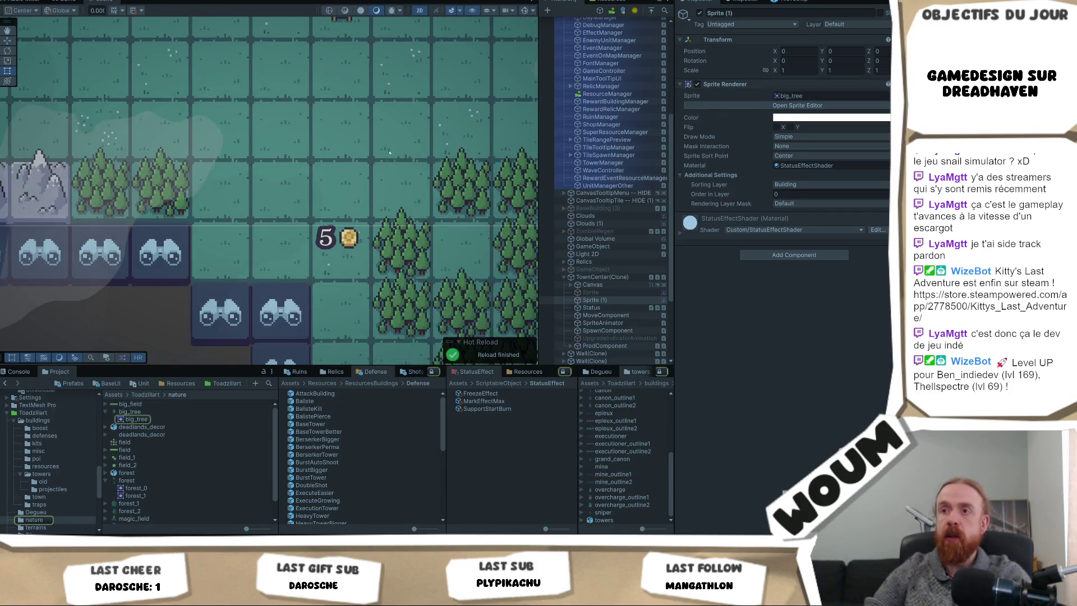
left_click(790, 97)
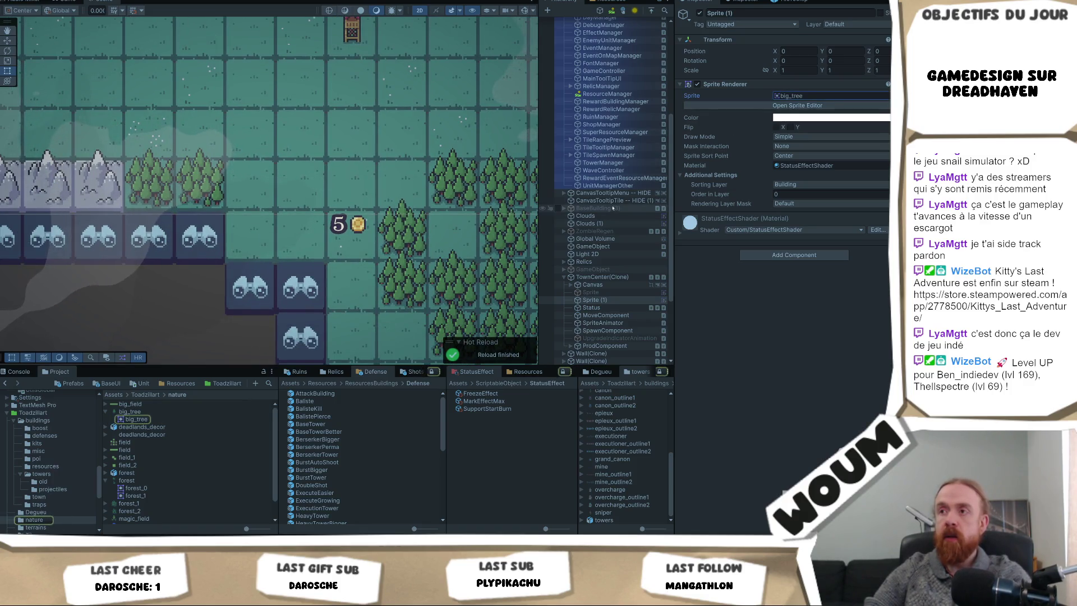
double_click(600, 302)
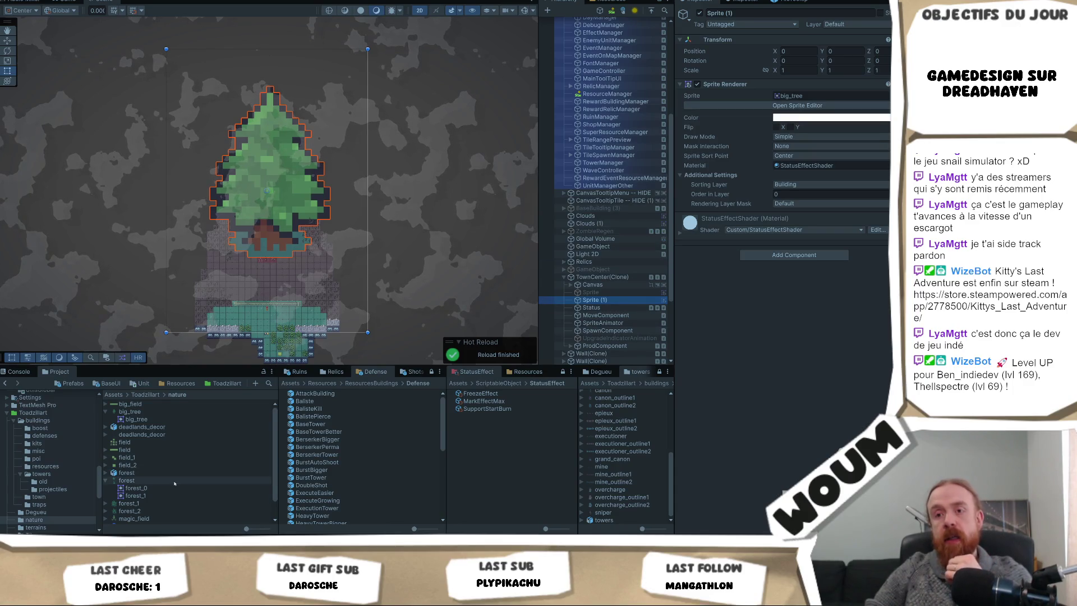
- Keep big_tree's sprite mode as Single and apply Pixels Per Unit 32
left_click(149, 412)
left_click(802, 65)
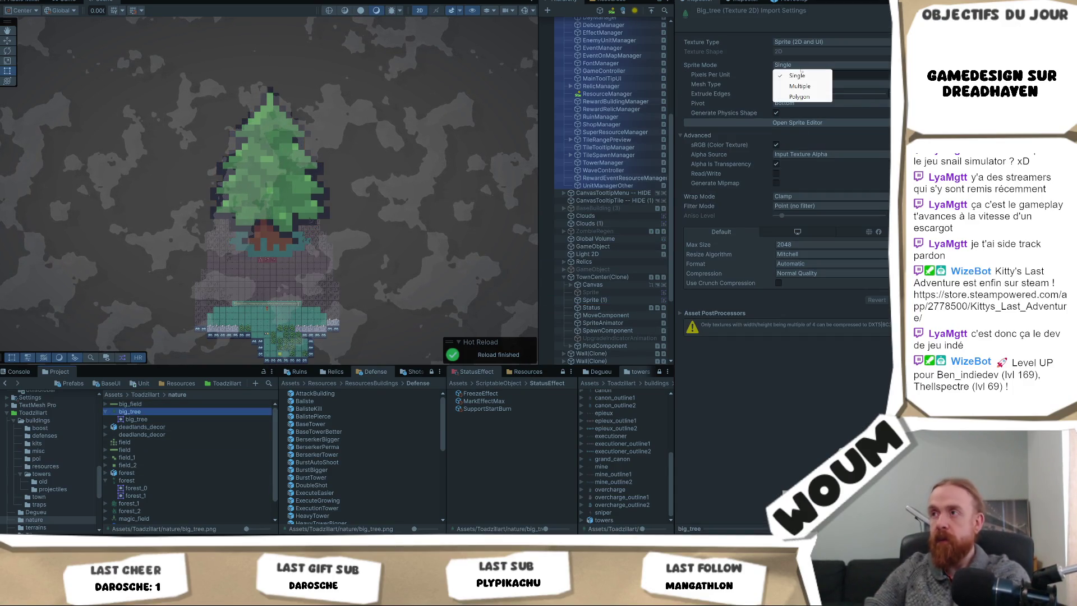
left_click(850, 75)
type("32")
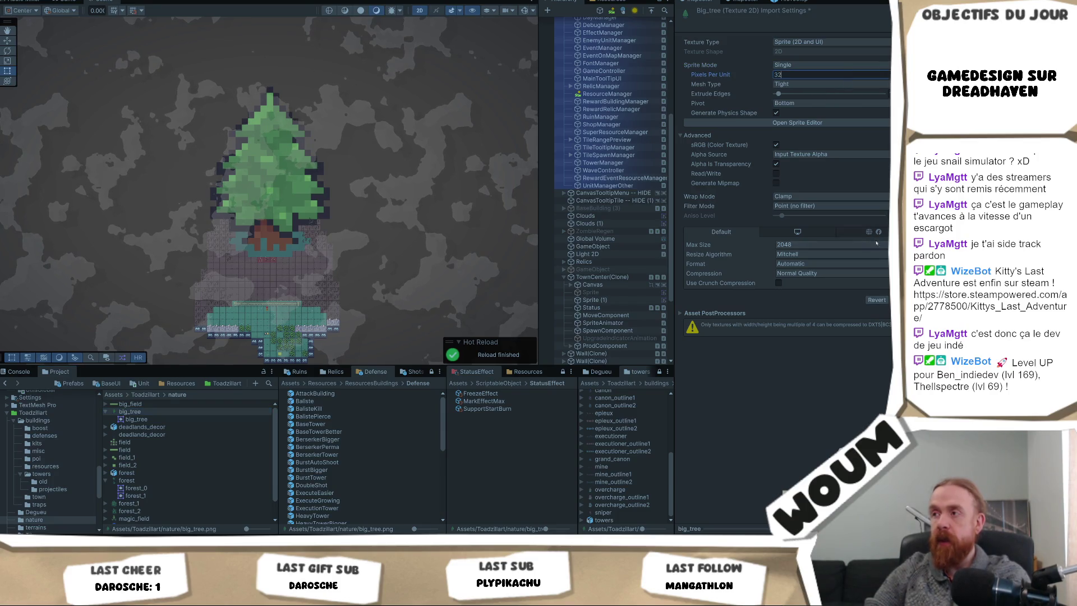
key("Return")
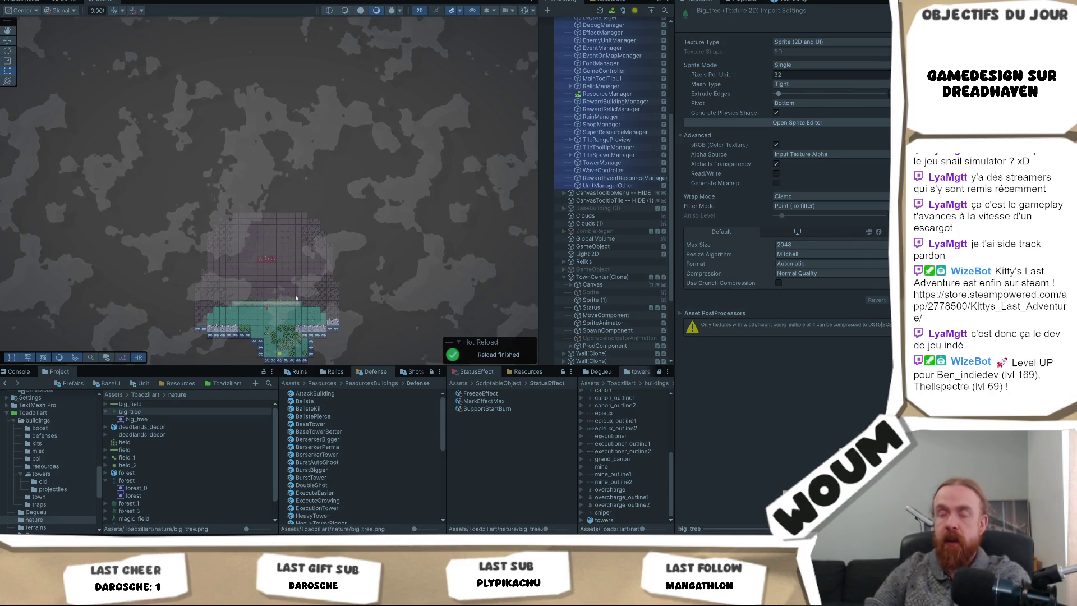
- Zoom the Scene view to check the single-tile big tree, then select the Clouds object
scroll(296, 298, "up", 10)
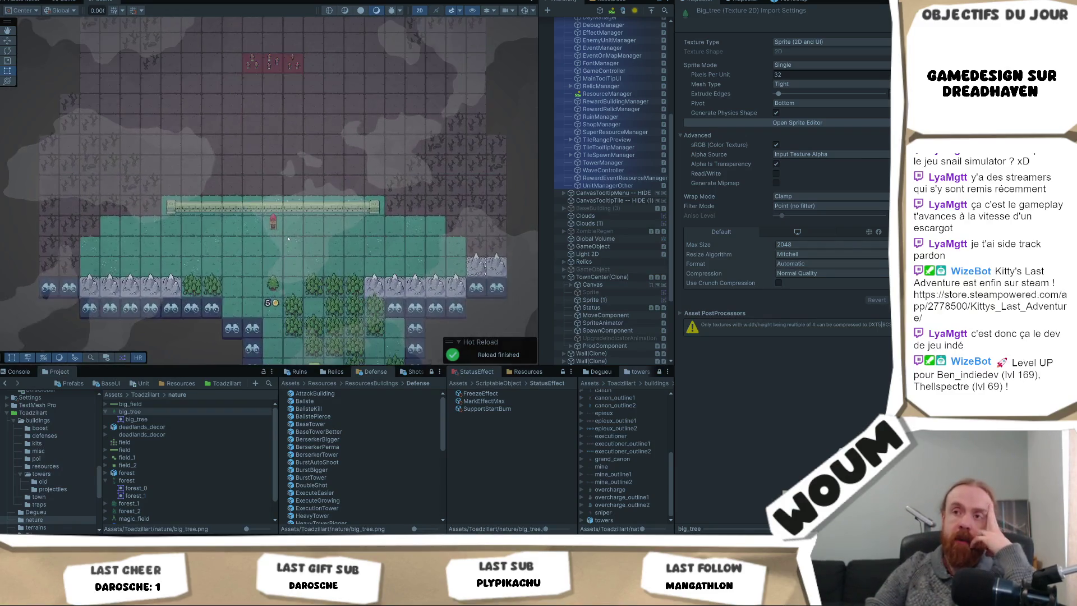
scroll(287, 239, "up", 8)
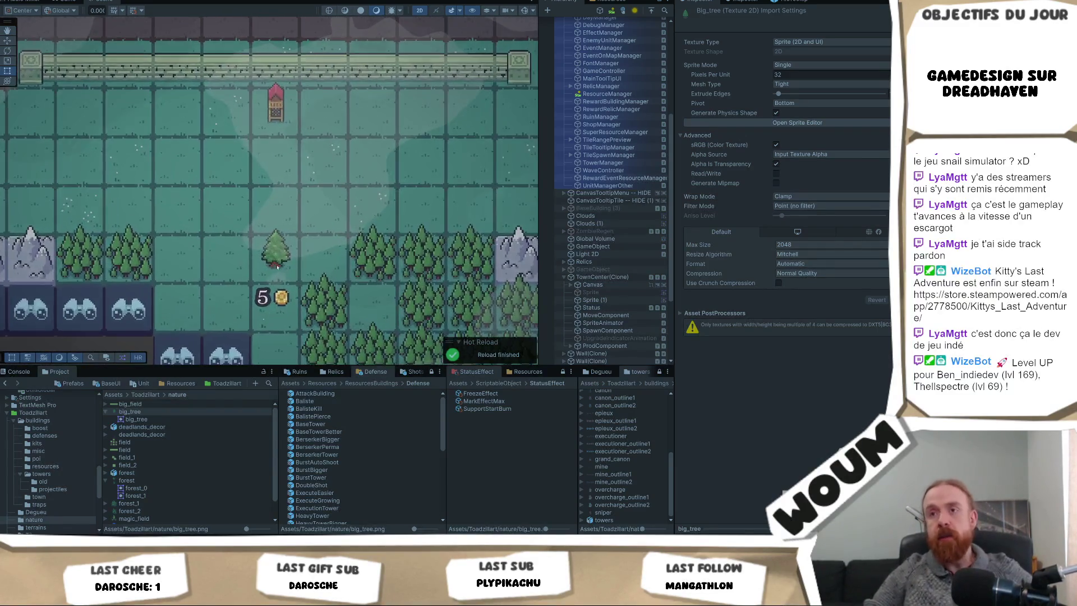
scroll(277, 267, "up", 5)
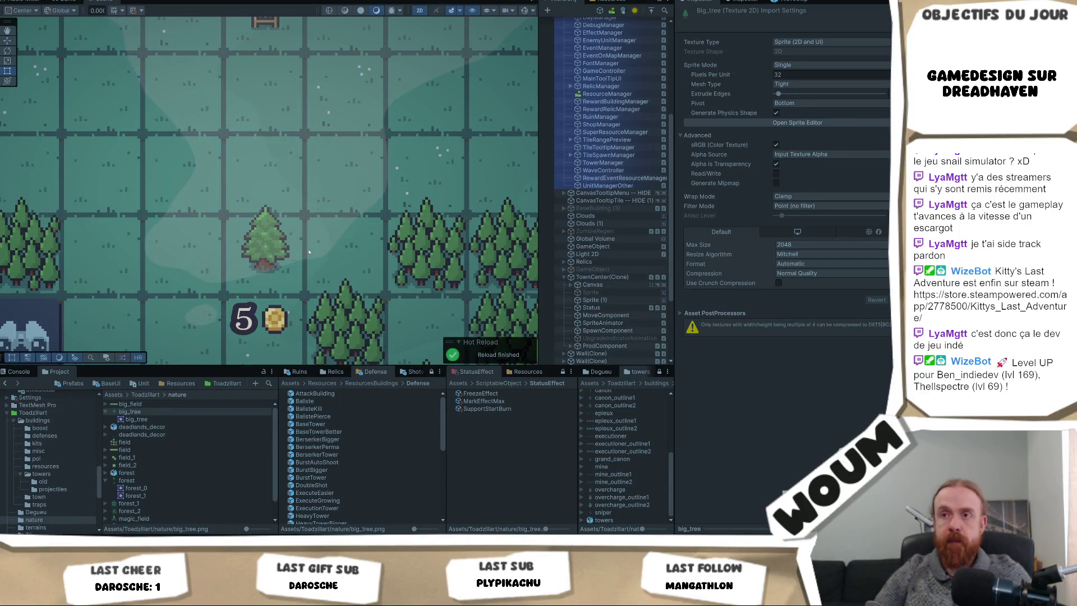
scroll(309, 252, "down", 4)
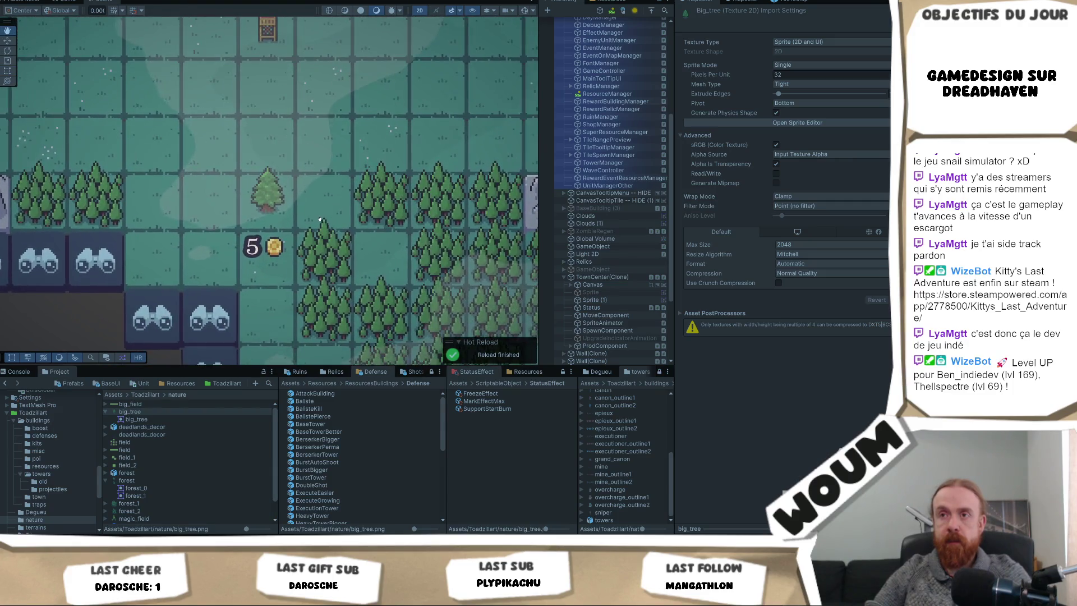
scroll(320, 220, "down", 3)
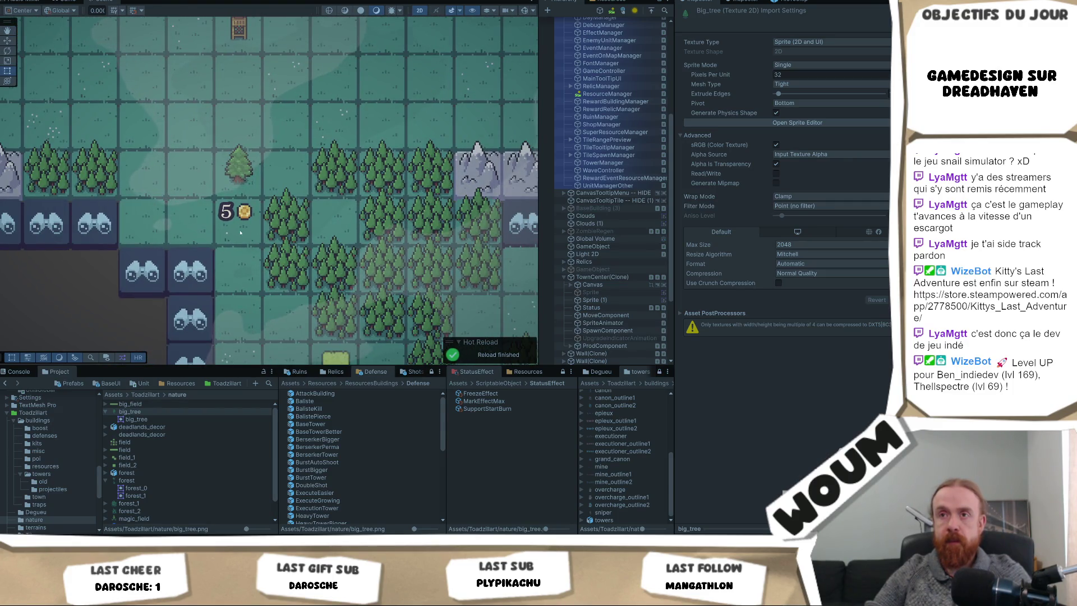
left_click(251, 175)
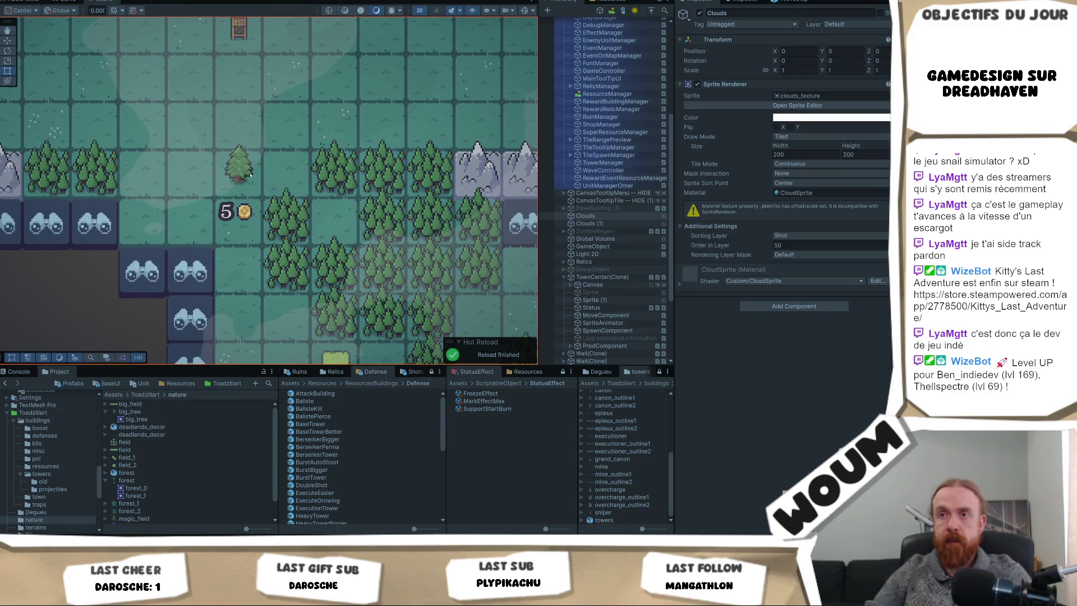
- Zoom out the Game view to show the whole revealed map, then open the Tilemap tile assets folder
left_click(65, 2)
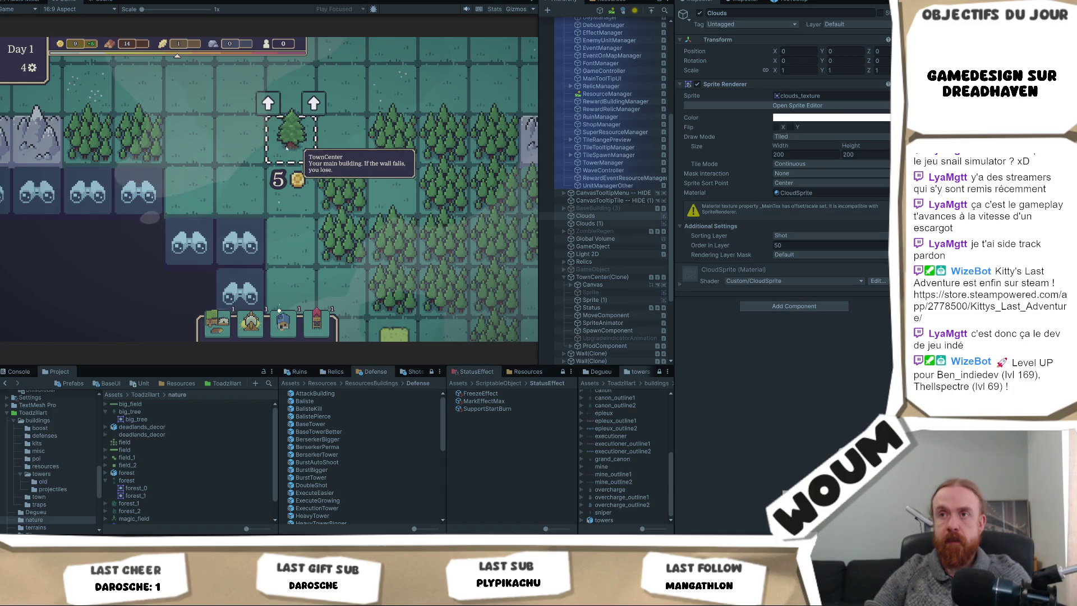
scroll(336, 191, "down", 5)
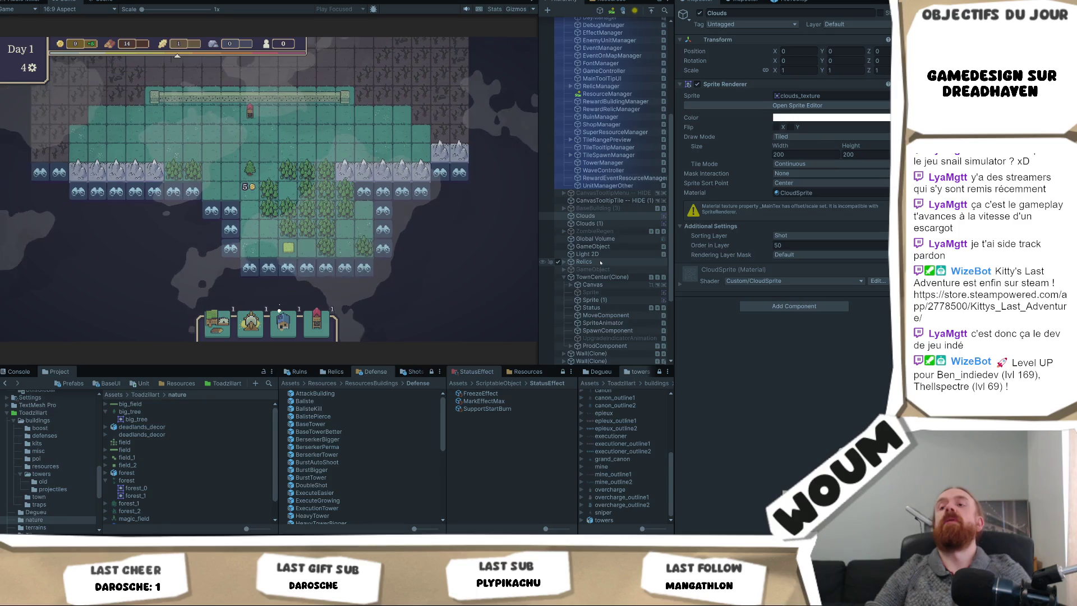
scroll(603, 281, "down", 5)
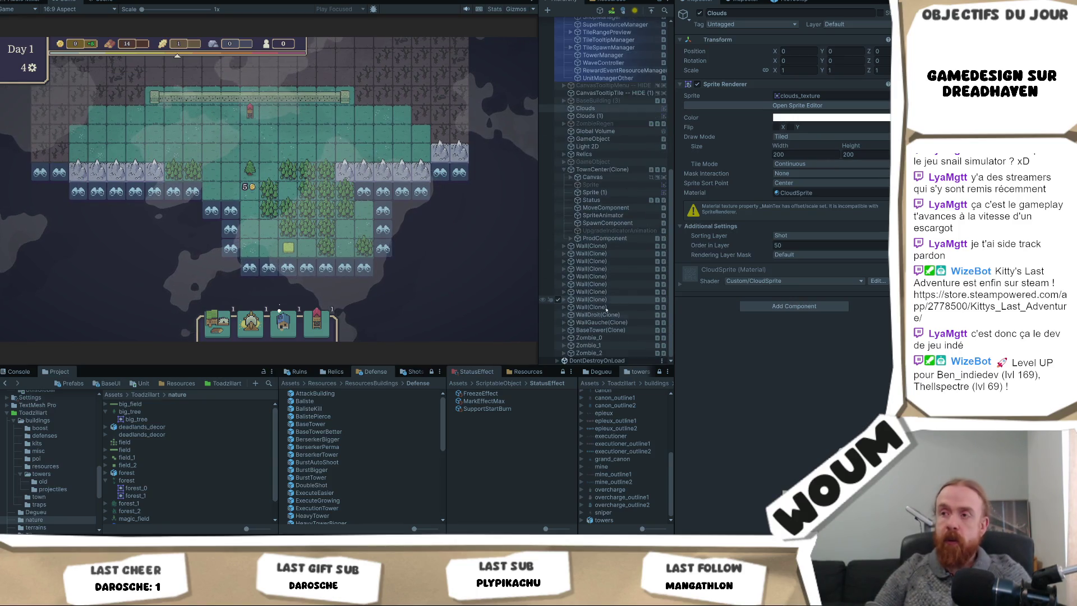
left_click(221, 385)
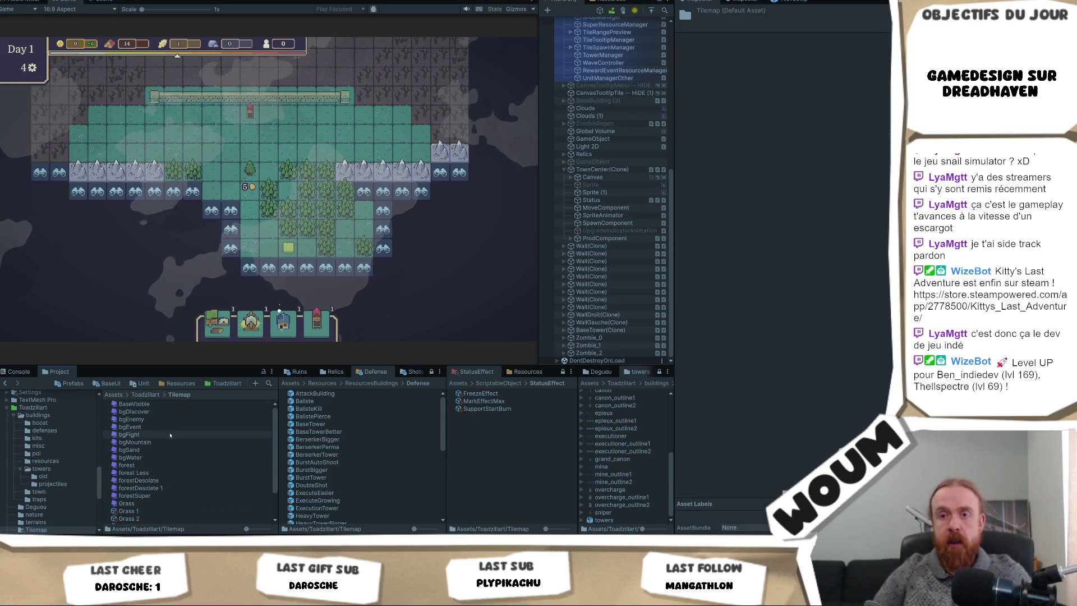
- Assign the big_tree sprite to the forestSuper tile via a 'big_t' sprite search
scroll(154, 477, "down", 2)
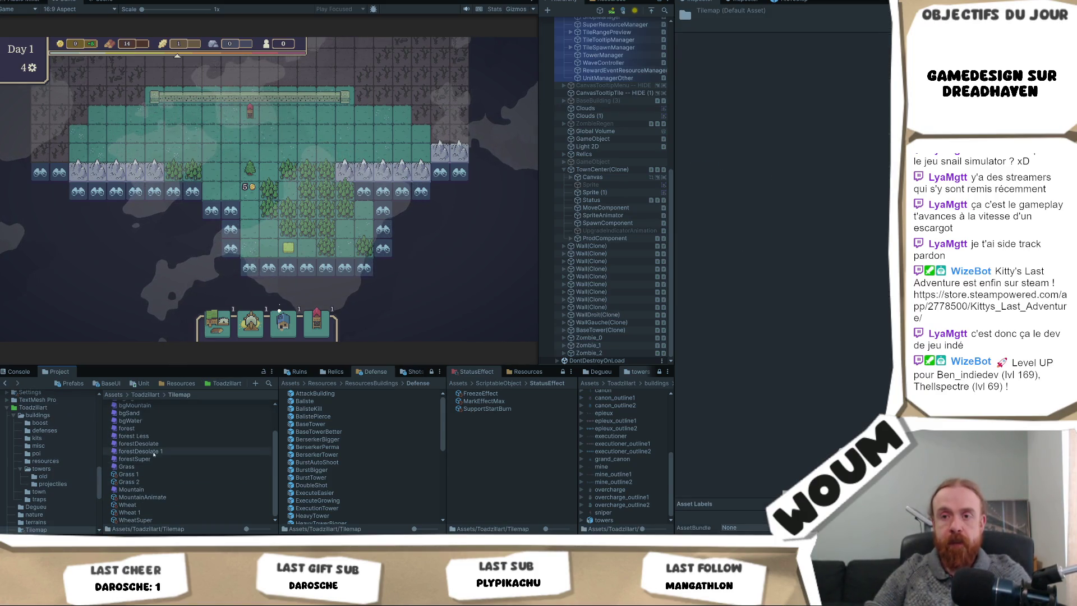
left_click(163, 459)
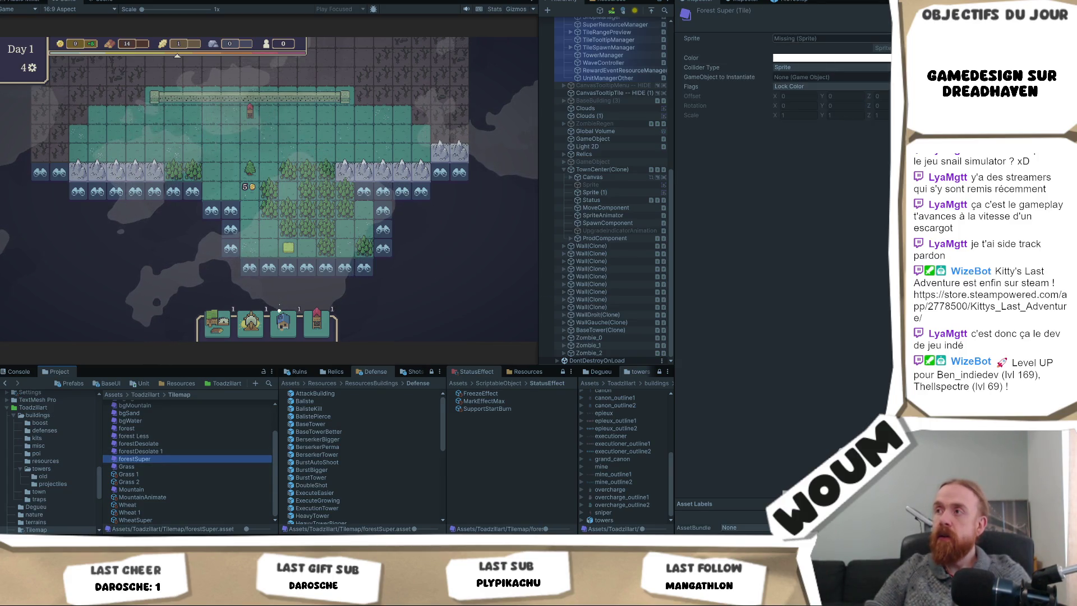
left_click(888, 39)
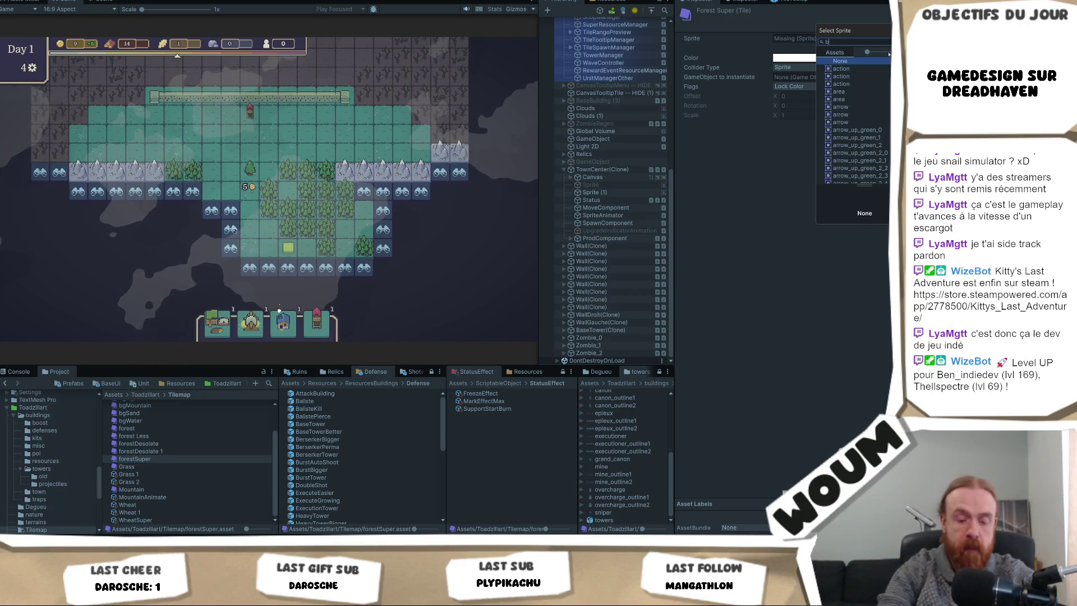
type("big_t")
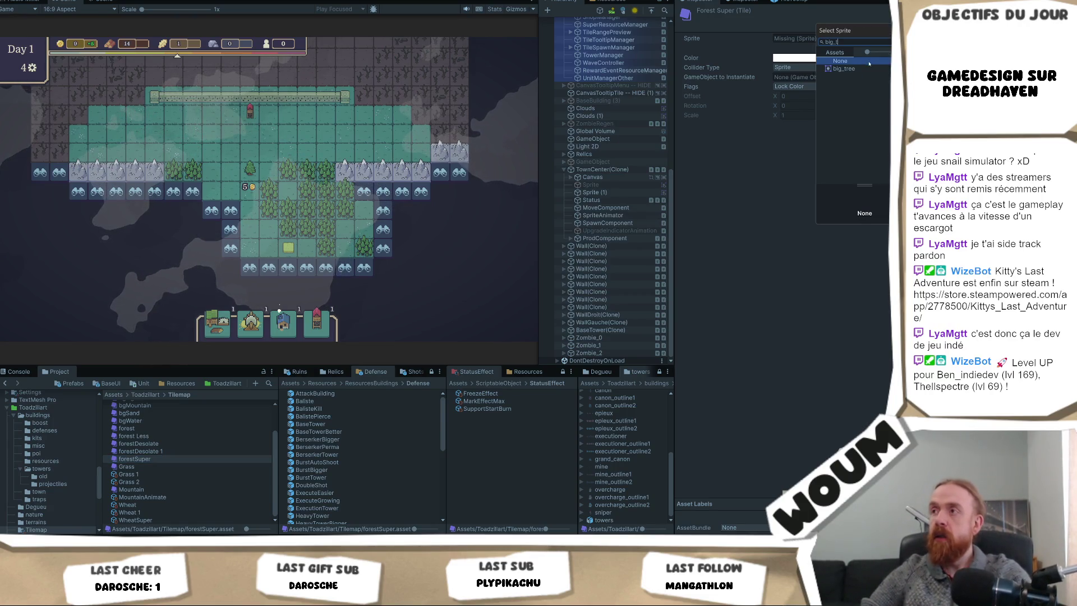
double_click(844, 69)
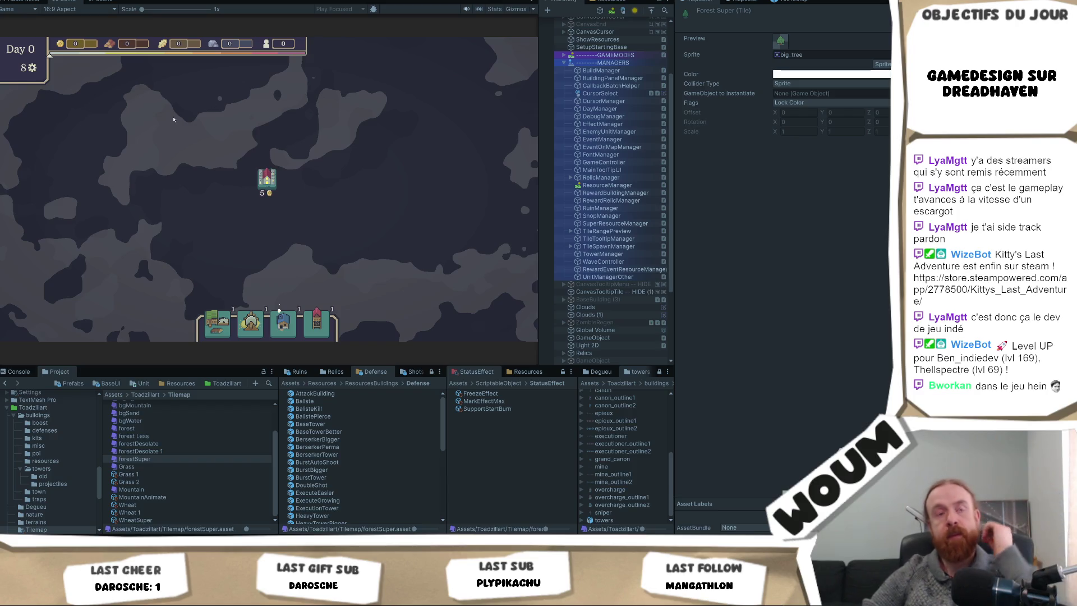
- Harvest two forest tiles beside the town, pan right, and harvest a Grand Oak tile
left_click(298, 179)
left_click(305, 216)
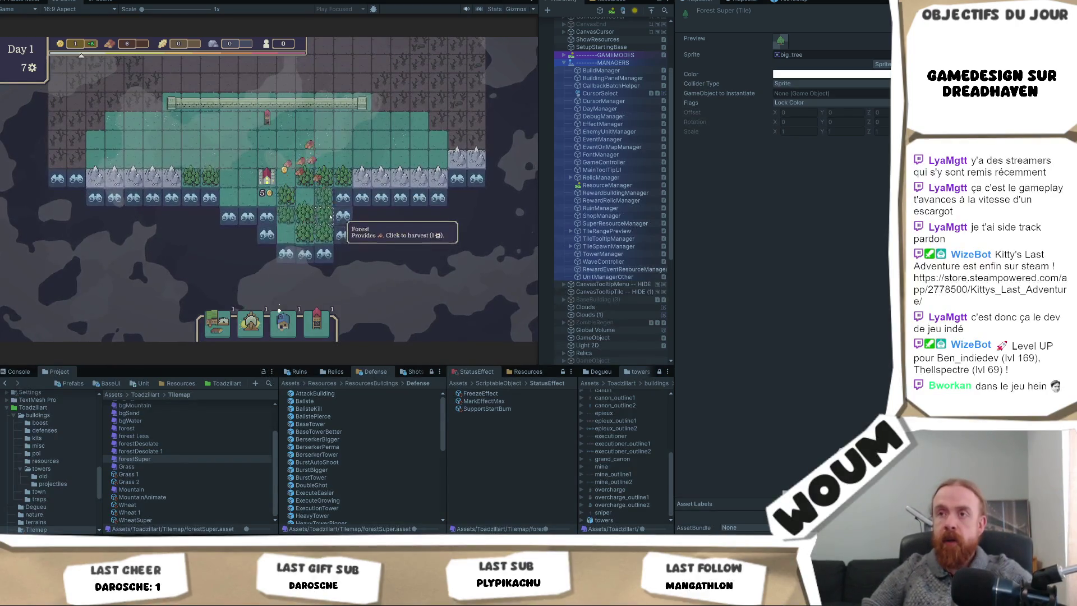
scroll(315, 257, "up", 2)
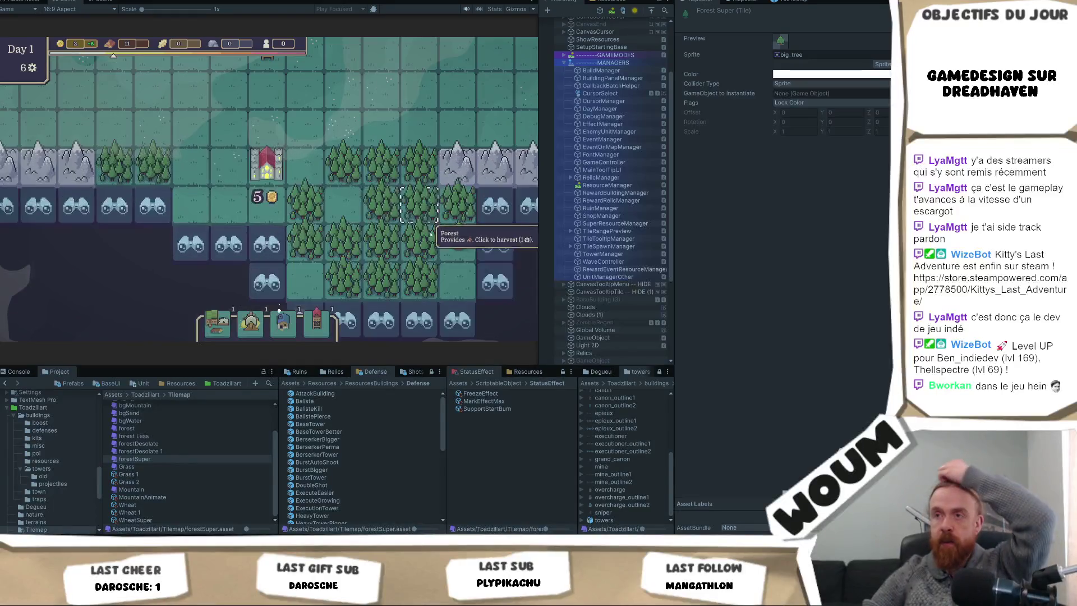
left_click_drag(436, 264, 314, 264)
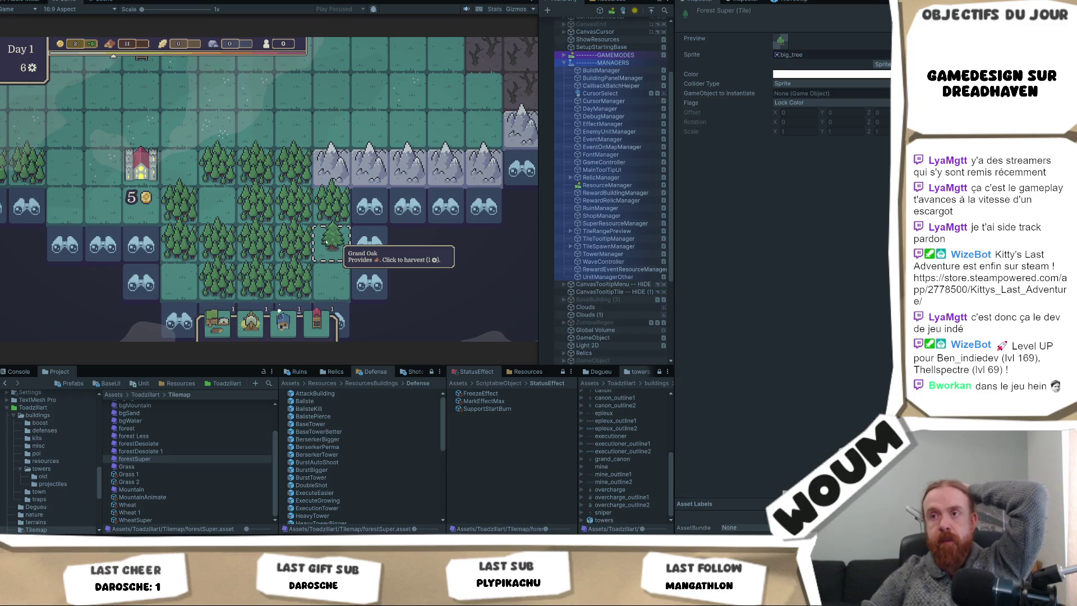
left_click(326, 242)
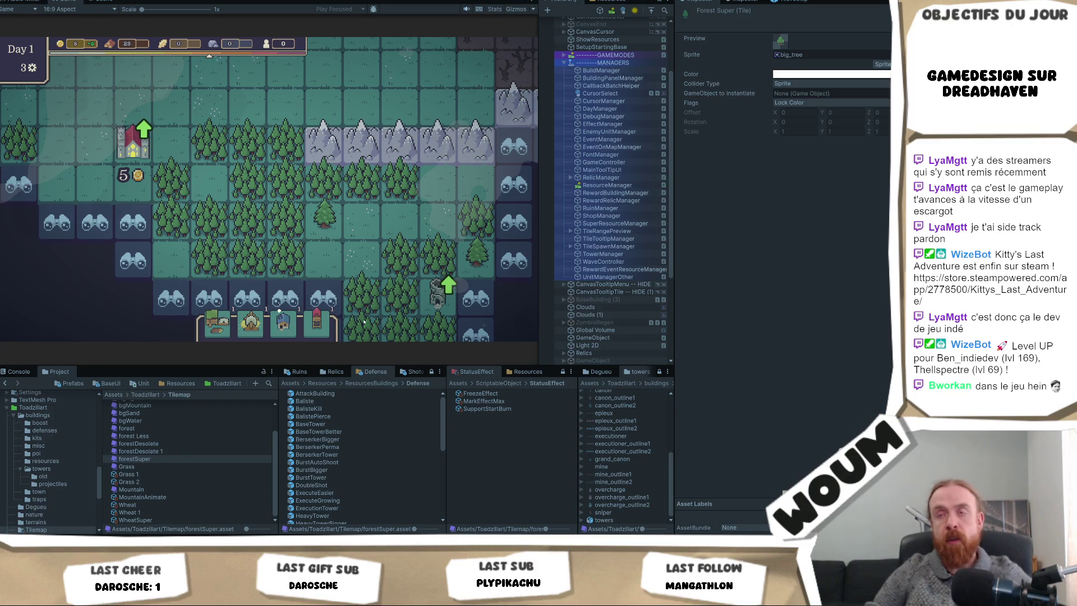
- Pan toward undiscovered tiles and reveal a discoverable tile to trigger the Pilgrim Caravan event
key("d")
key("s")
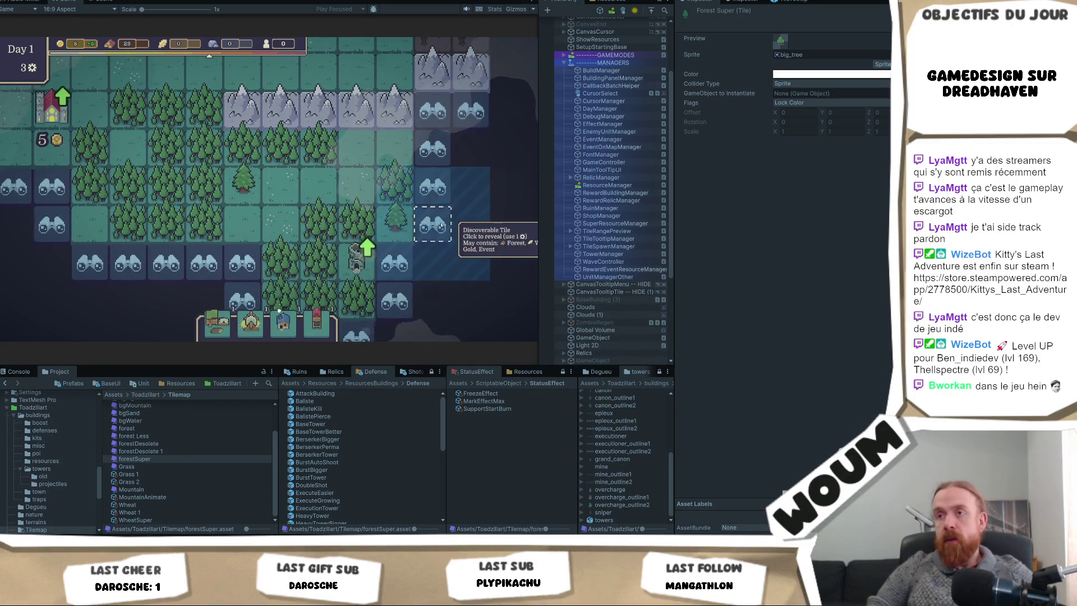
left_click(442, 225)
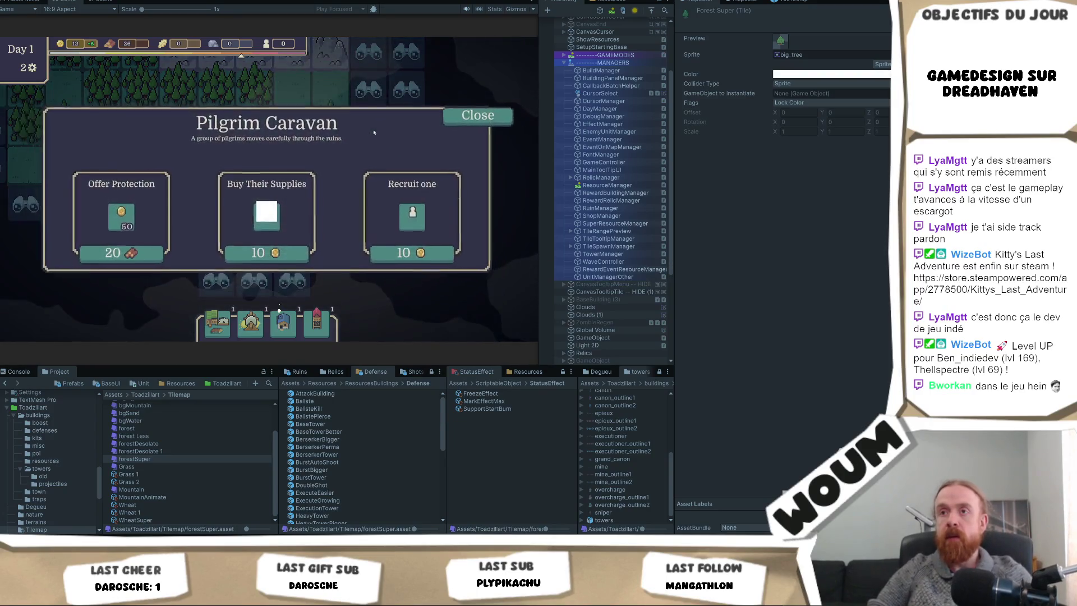
- Inspect the ResourceManager's icon settings and locate the kit_economy_0 sprite for its Building Kit Icon
mouse_move(274, 216)
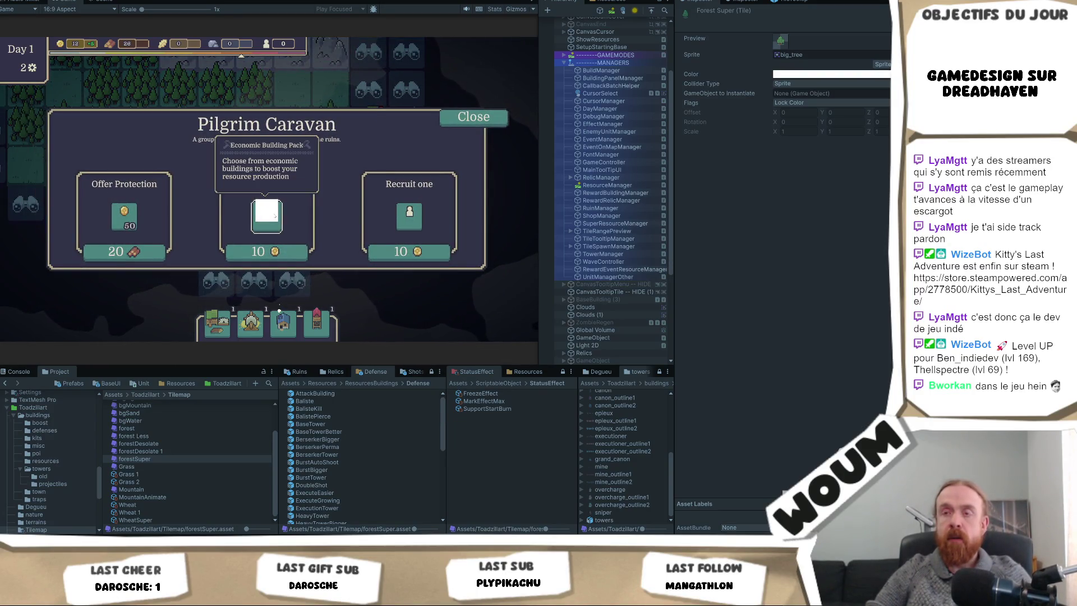
left_click(617, 185)
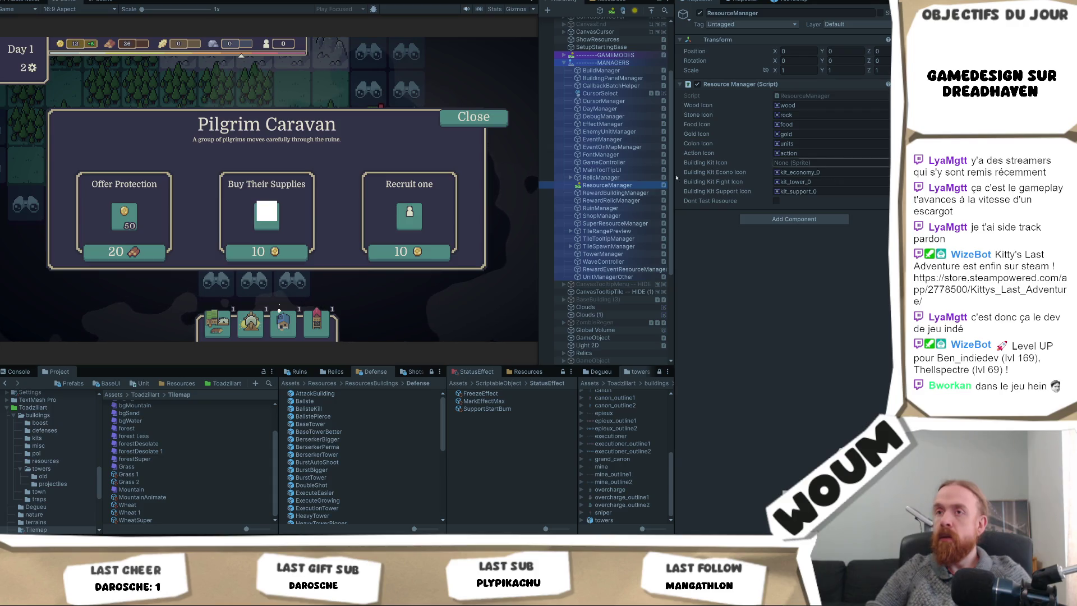
mouse_move(264, 223)
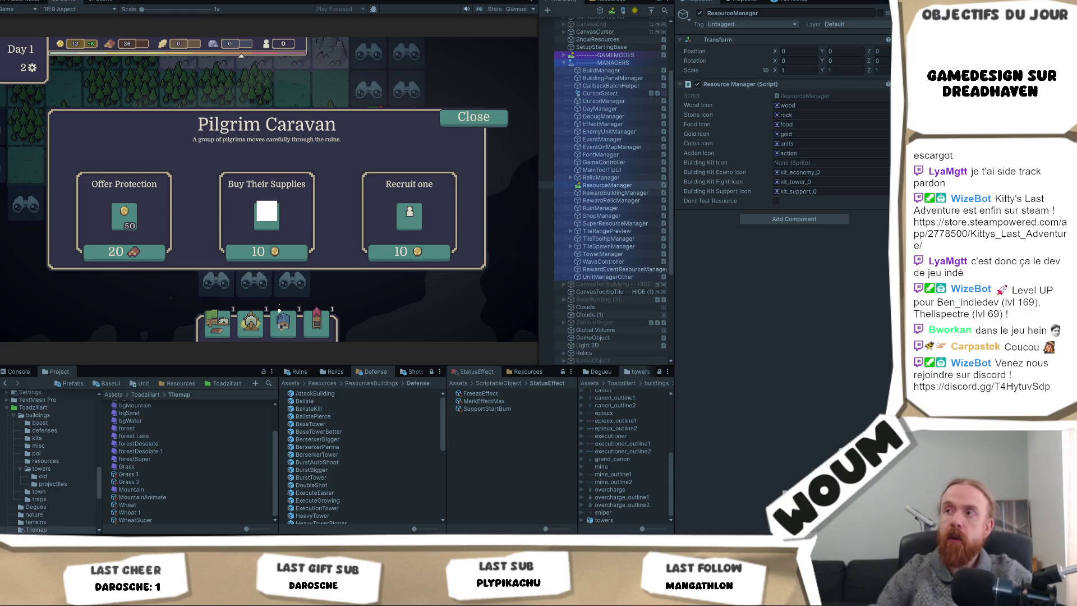
left_click(820, 172)
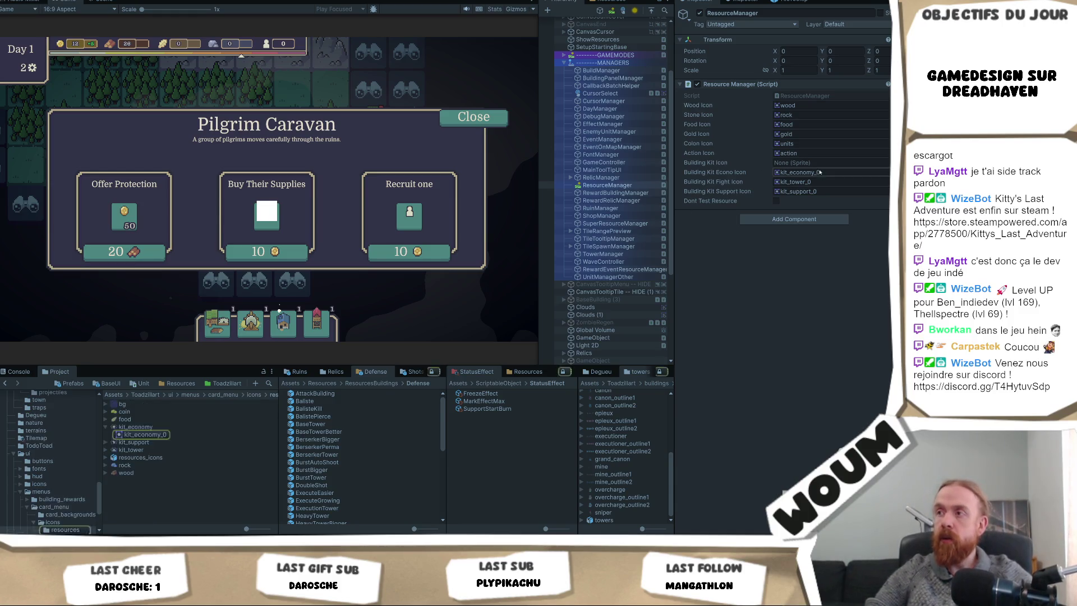
- Assign kit_economy_0 to Building Kit Icon, recheck the caravan event, and stop play mode
left_click_drag(820, 172, 814, 162)
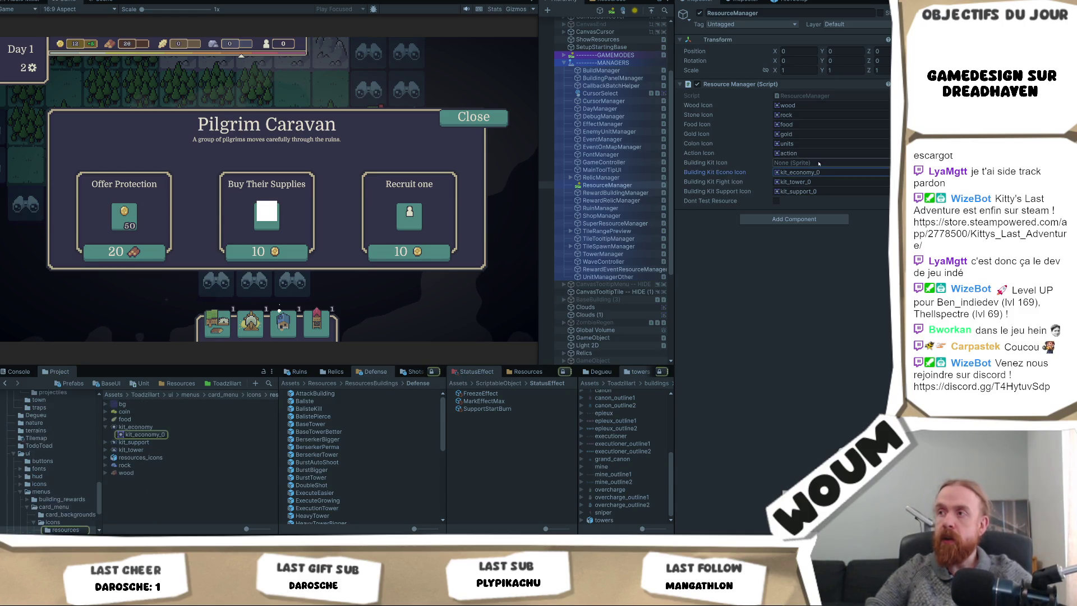
left_click(477, 119)
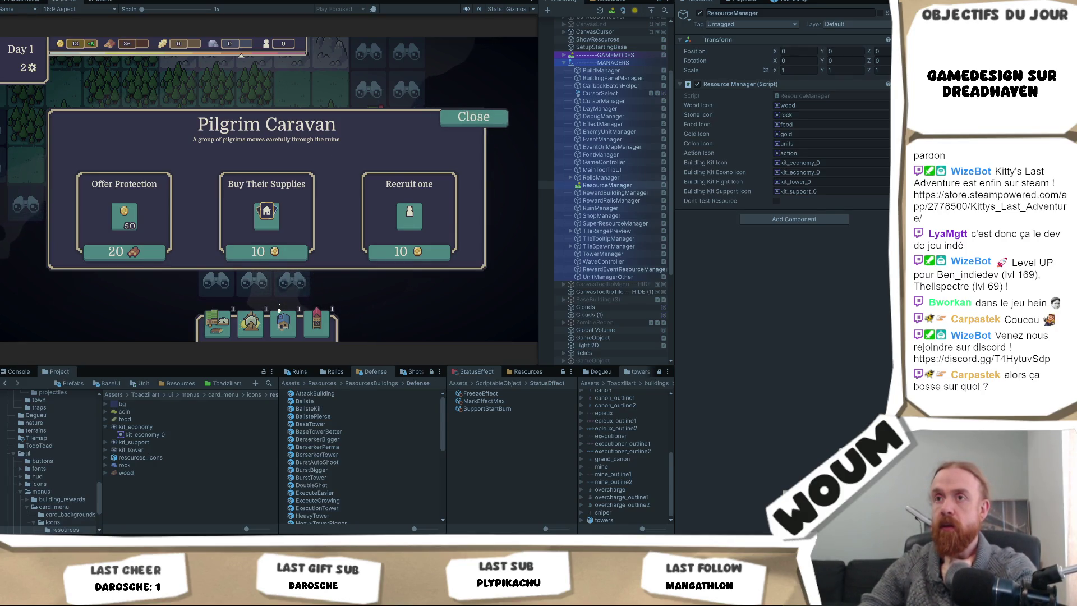
key("ctrl+p")
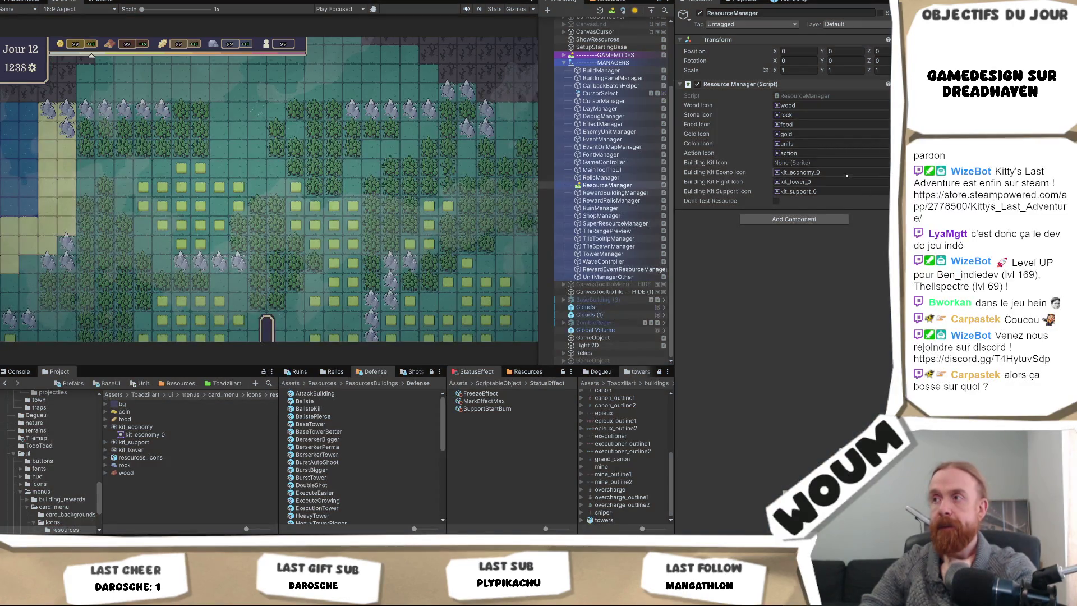
- Copy kit_economy_0 and paste it into the Building Kit Icon in edit mode
left_click(845, 172)
key("ctrl+c")
left_click(845, 163)
key("ctrl+v")
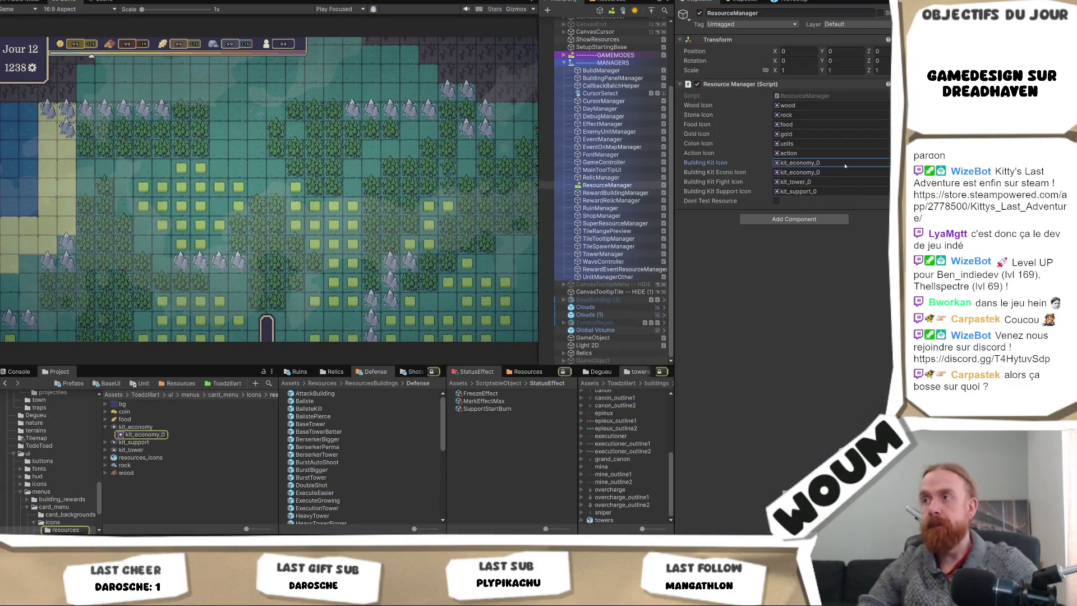
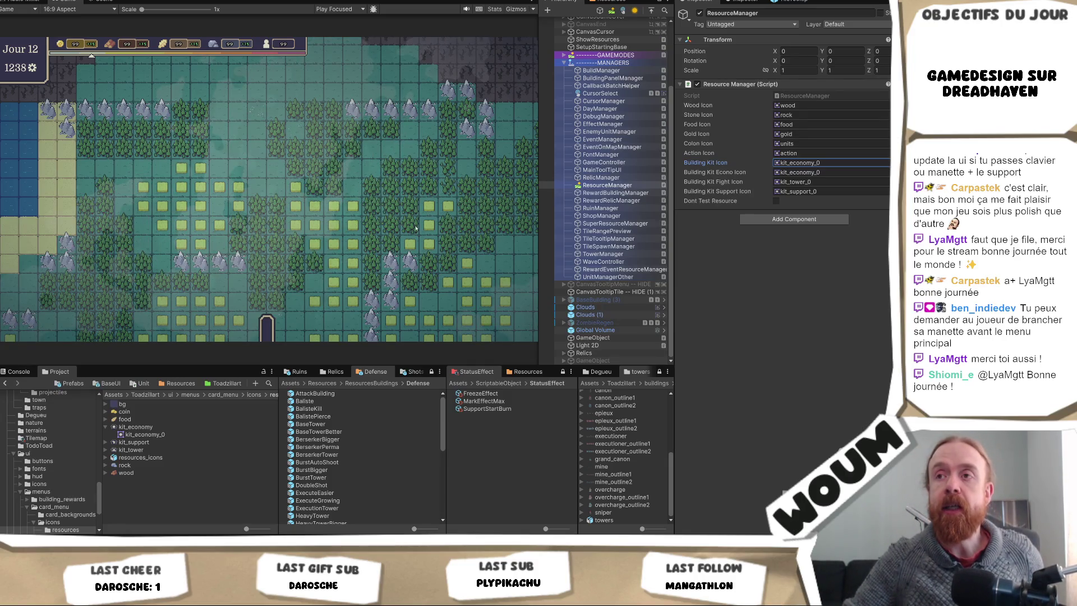
- Select the Catacomb_ArcaneCatacomb prefab in Resources/Events to show its Game Unit settings
left_click(372, 217)
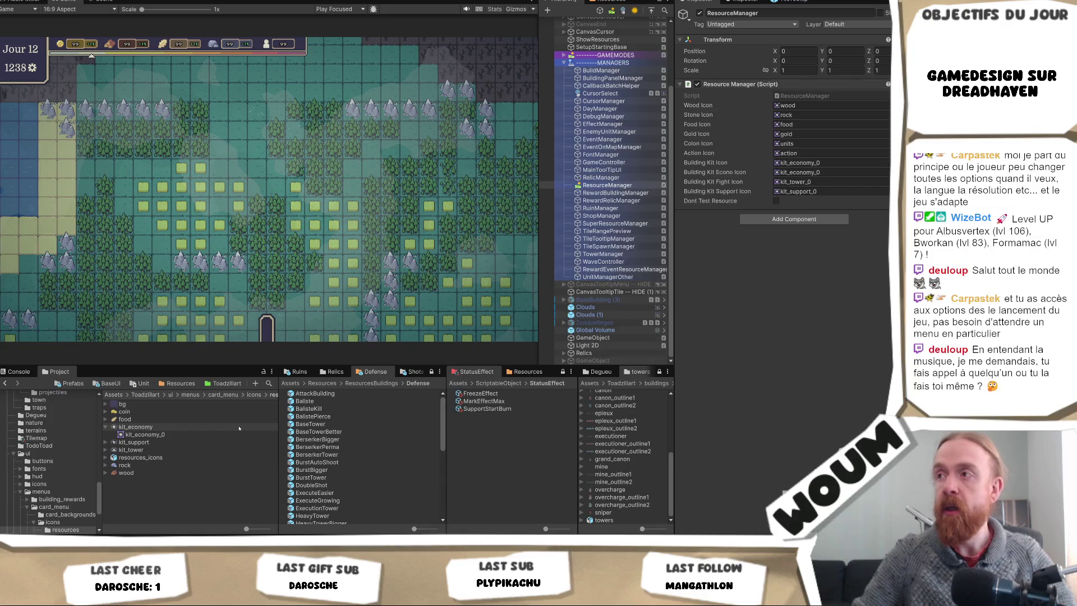
scroll(78, 443, "up", 10)
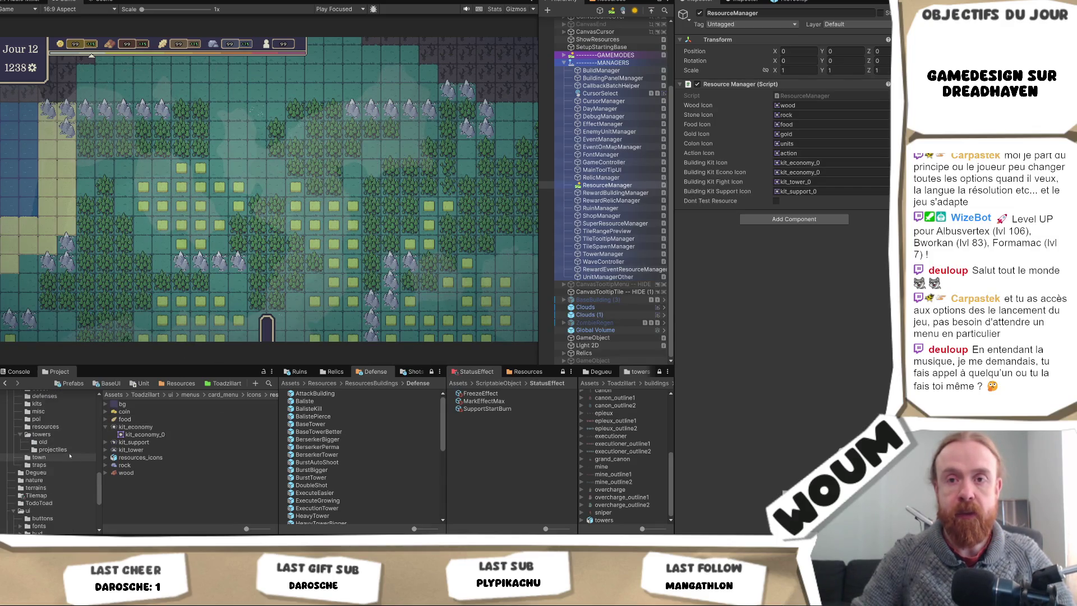
scroll(62, 449, "up", 6)
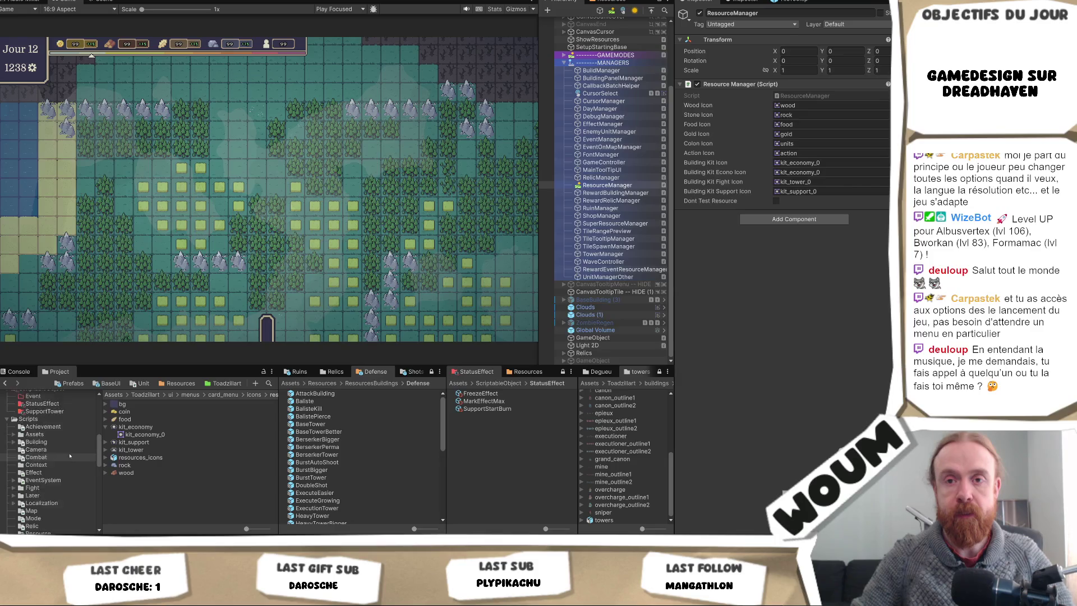
left_click(50, 434)
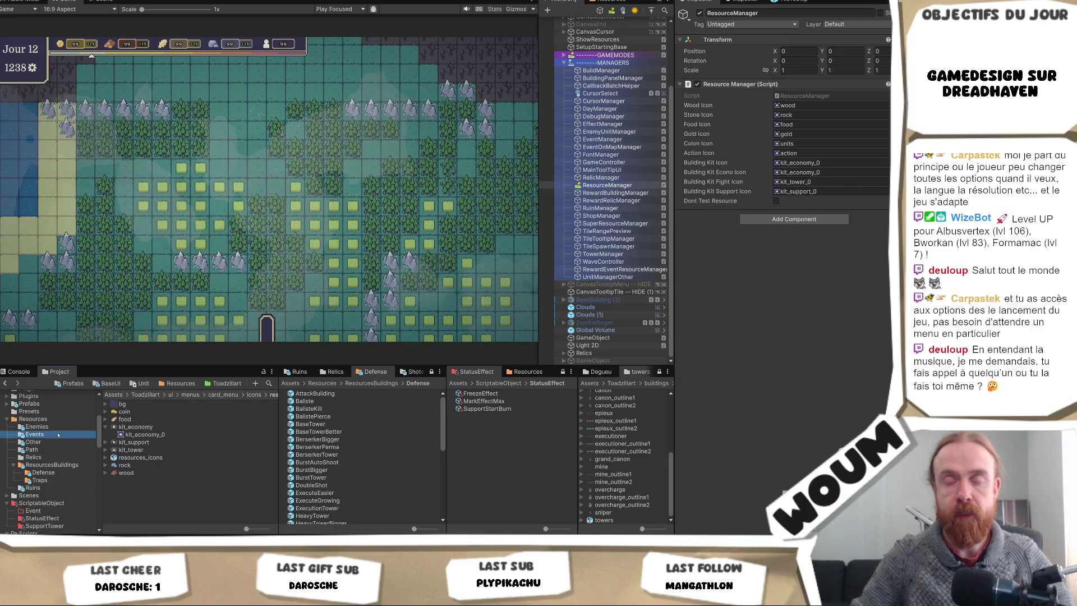
left_click(185, 451)
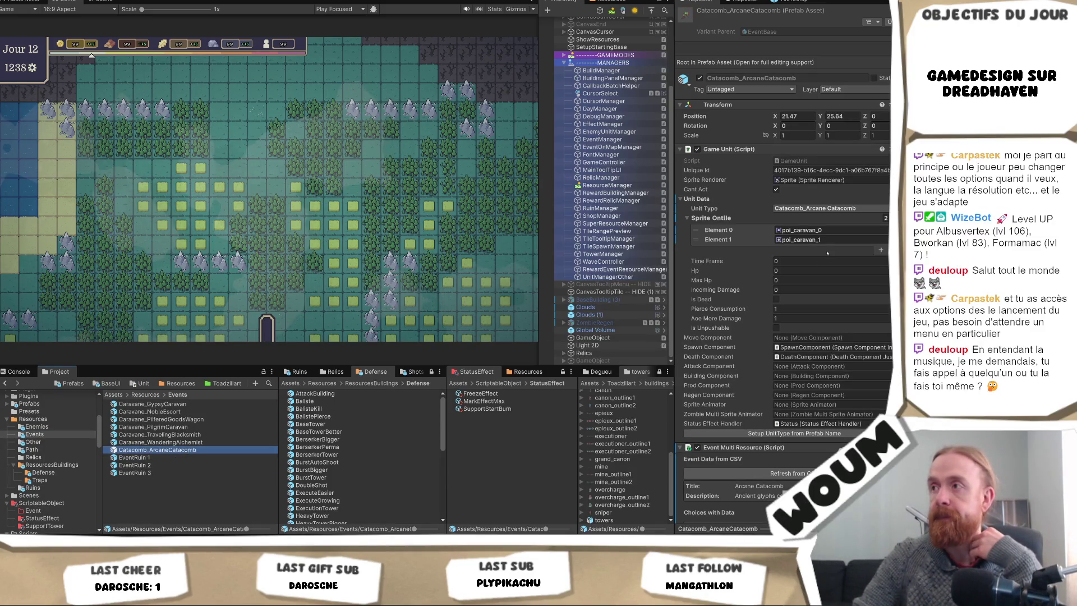
- Put the poi_catacombs sprite in Sprite Ontile Element 0 and shrink the list to 1 element
left_click(814, 230)
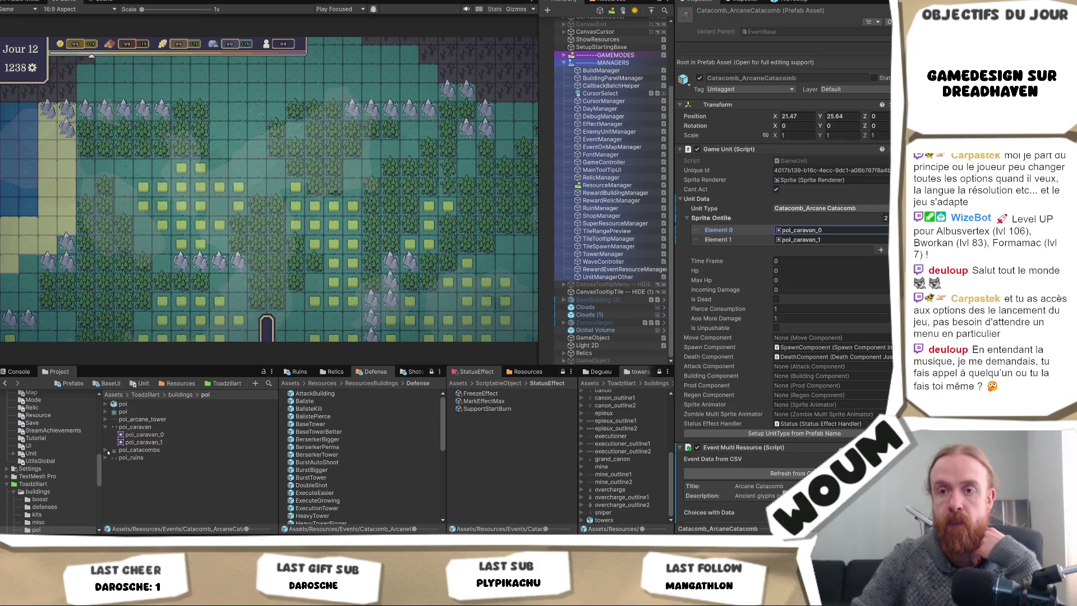
left_click(105, 450)
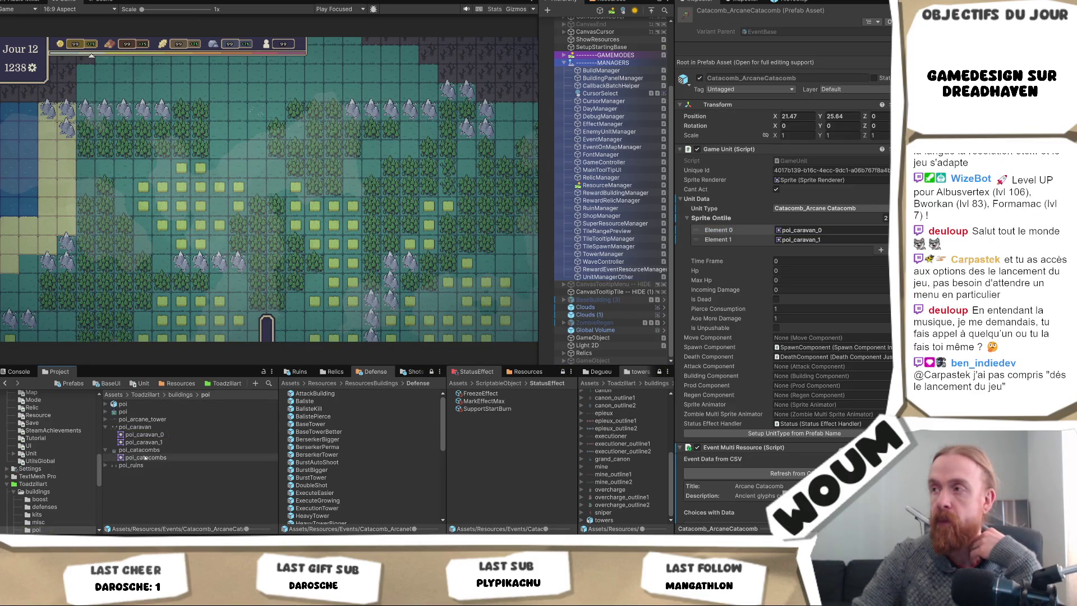
left_click_drag(144, 457, 802, 231)
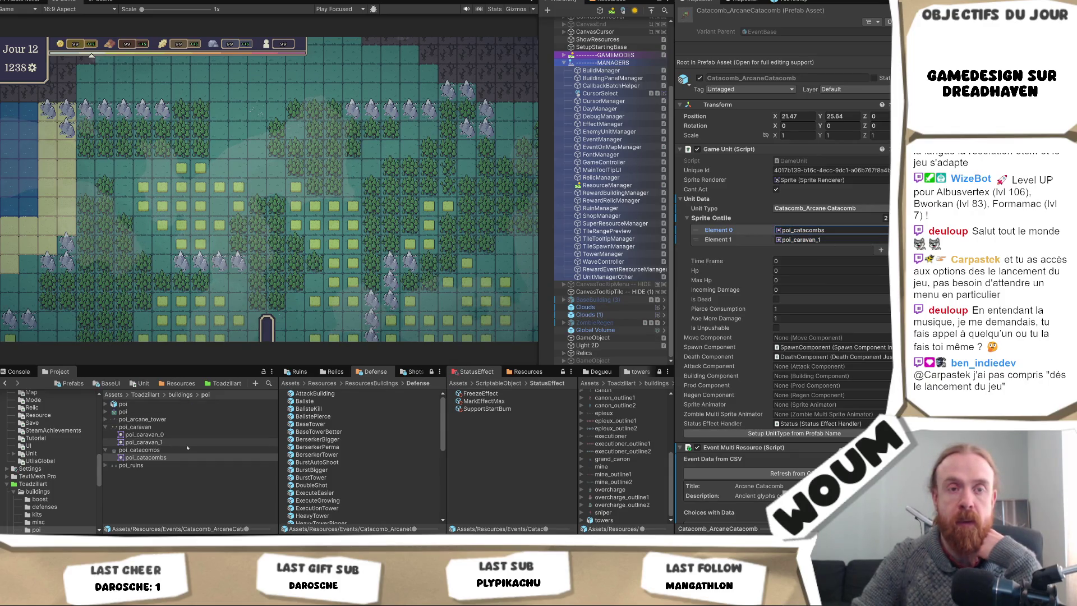
left_click(885, 218)
type("1")
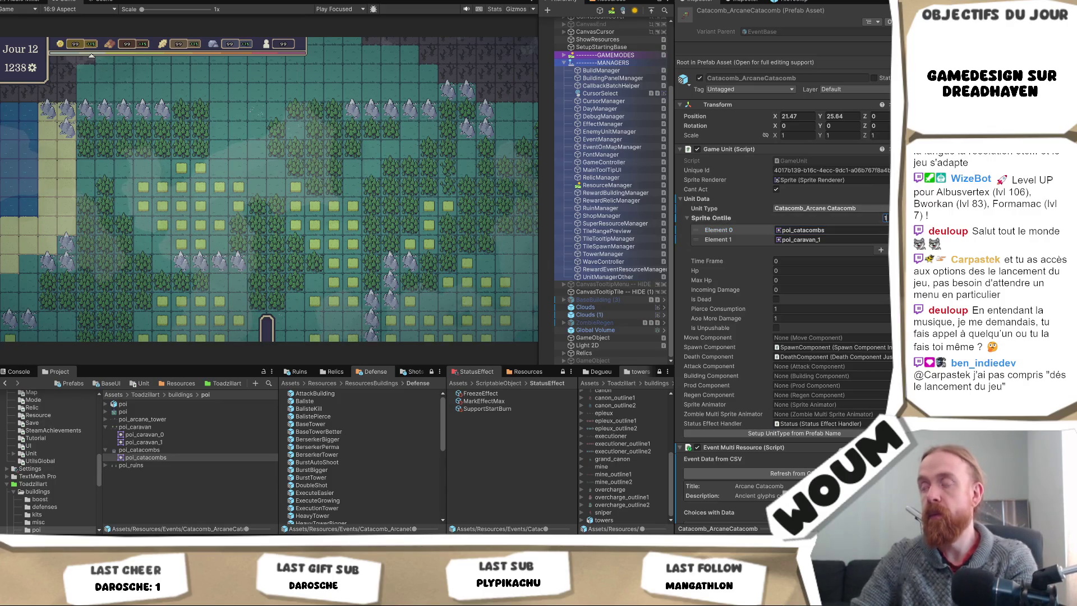
key("Return")
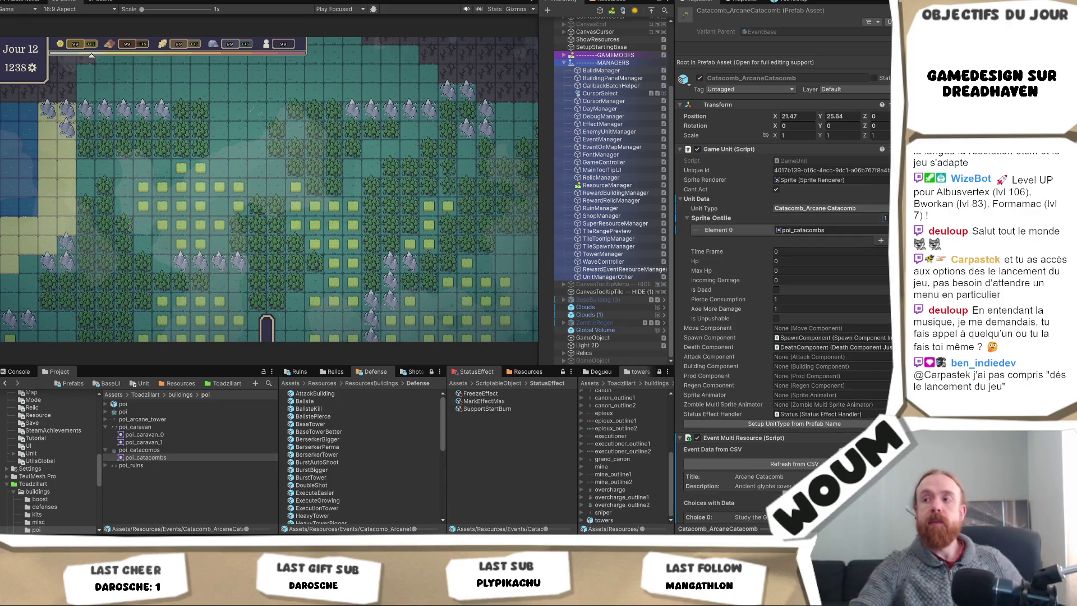
scroll(827, 321, "down", 3)
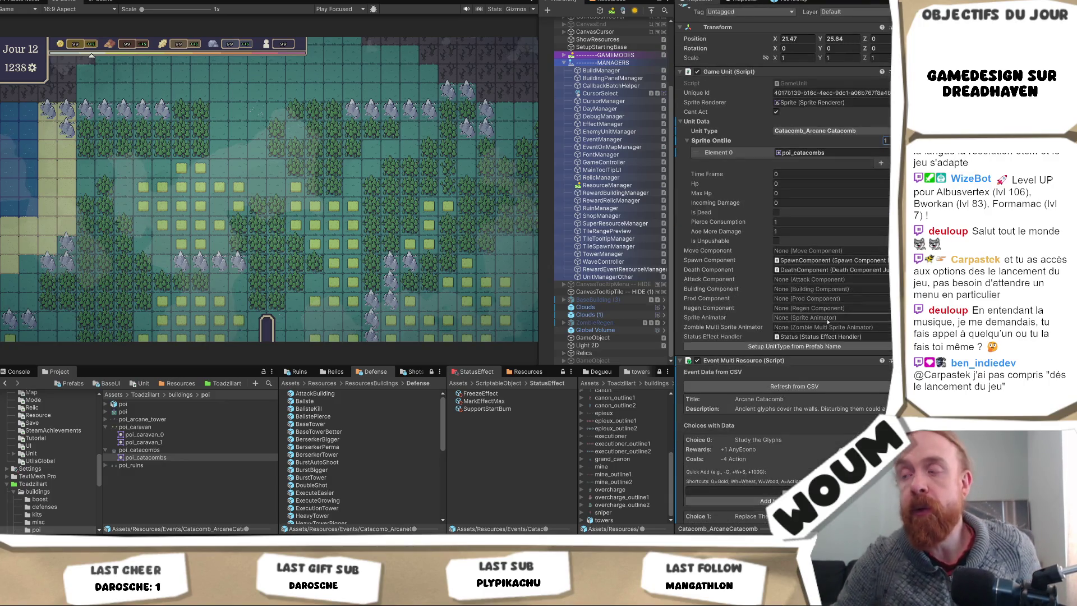